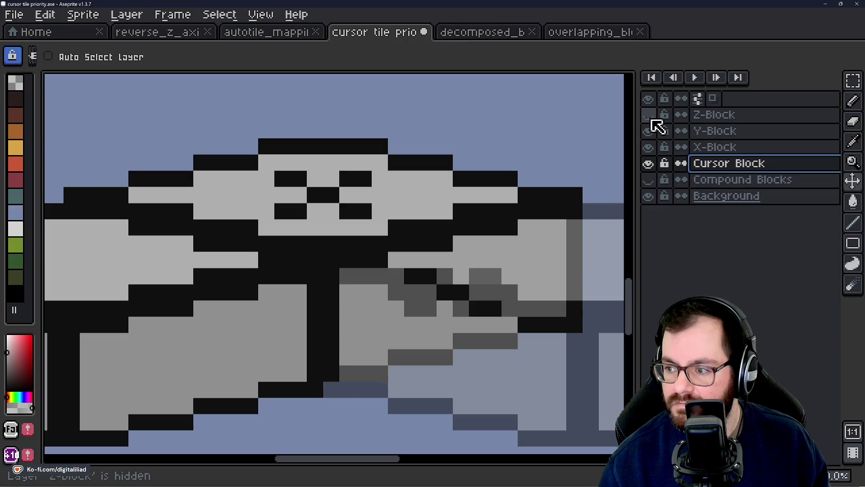
Unhide the Z-Block layer and lower the Y-Block layer's opacity
key("minus")
double_click(752, 132)
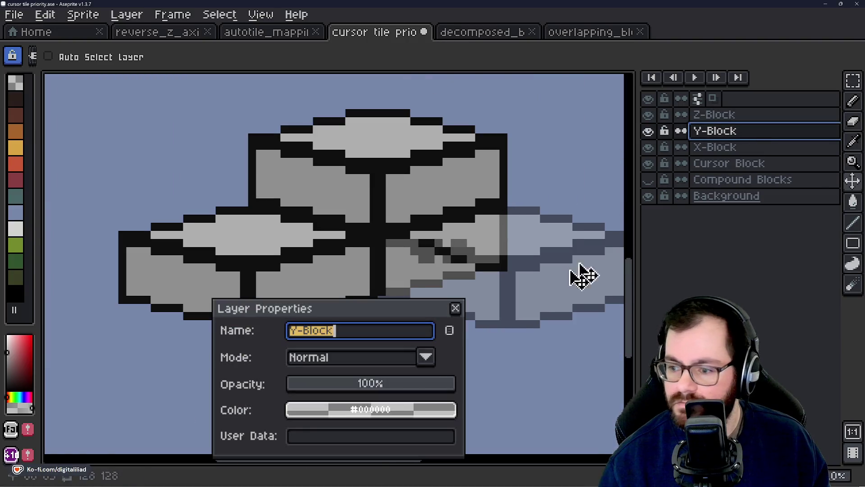
left_click(371, 385)
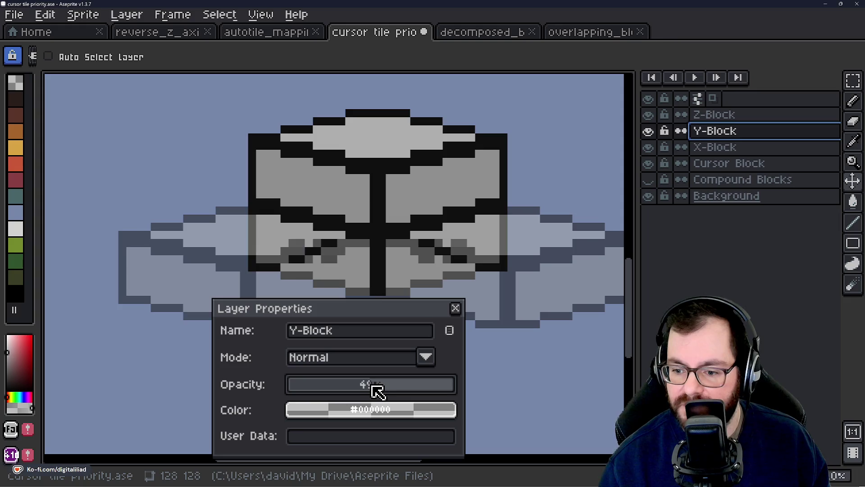
left_click(455, 309)
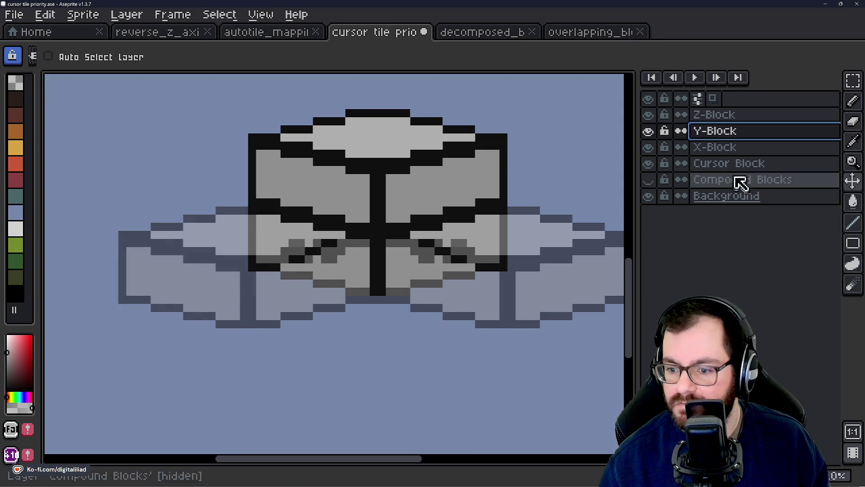
Set the X-Block and Z-Block layers to 50% opacity
double_click(727, 156)
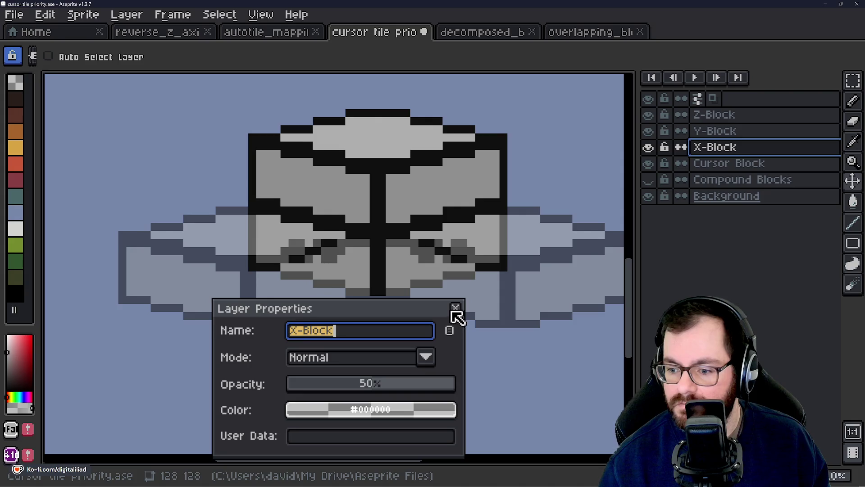
left_click(455, 308)
double_click(722, 115)
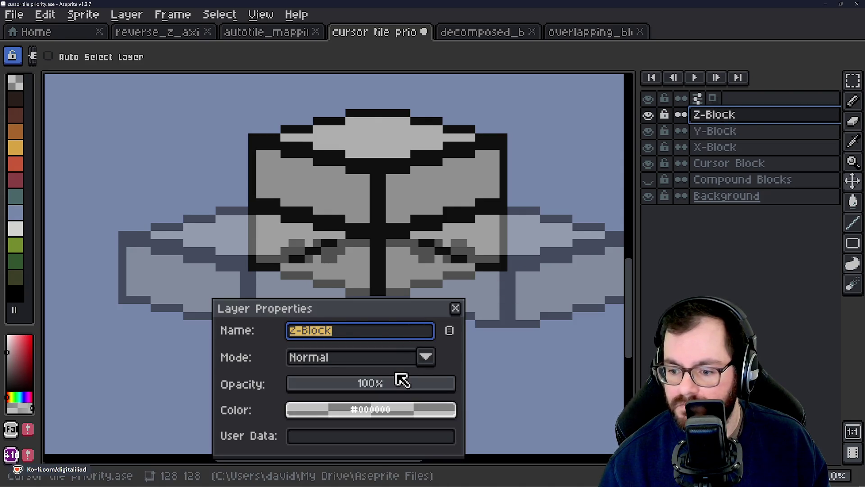
left_click(371, 387)
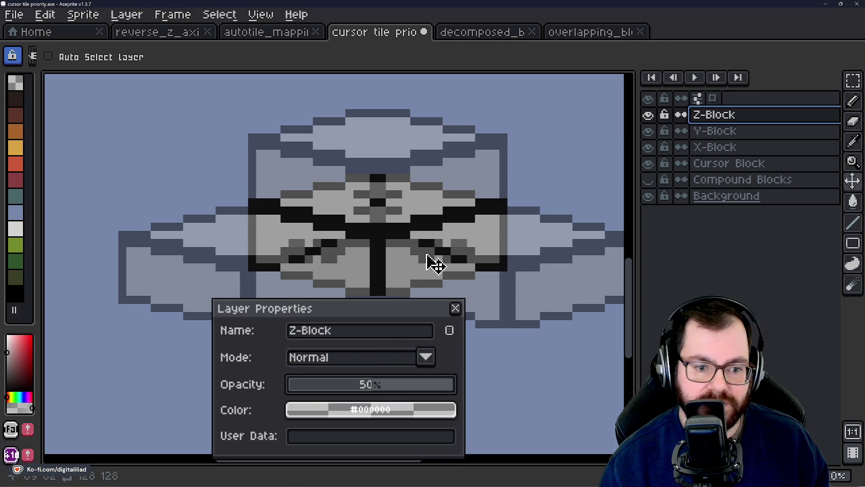
left_click(458, 308)
scroll(325, 334, "down", 3)
scroll(353, 318, "up", 1)
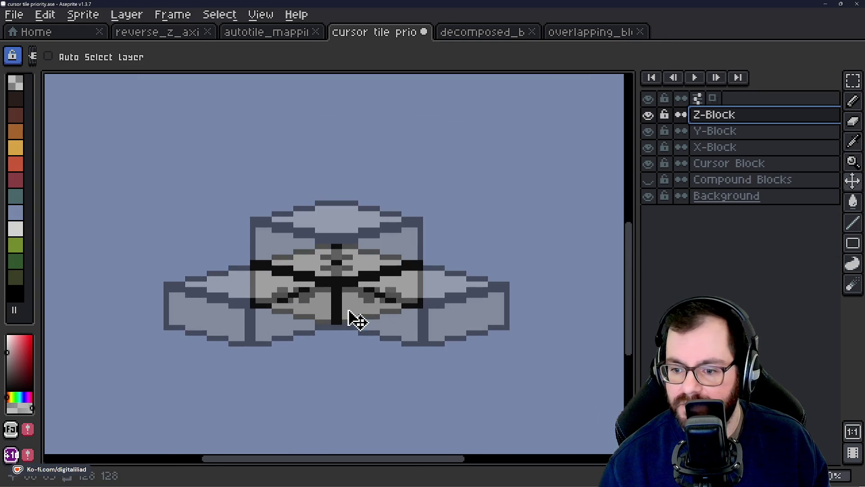
left_click_drag(334, 349, 344, 332)
Save cursor tile priority.ase, then toggle the Z-, Y- and X-Block layers off and back on
key("ctrl+s")
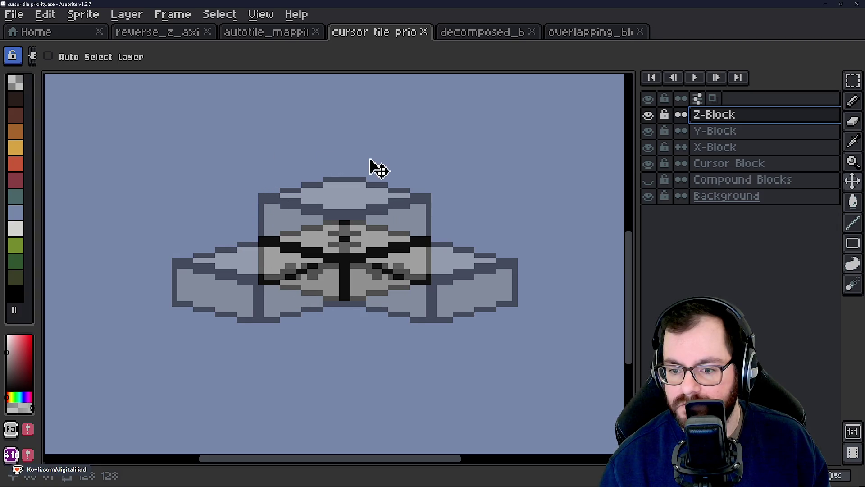
scroll(344, 256, "up", 1)
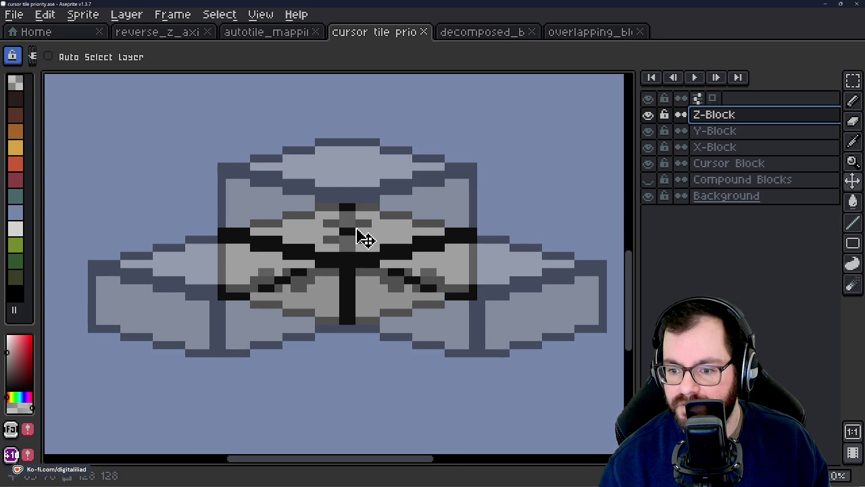
left_click(648, 115)
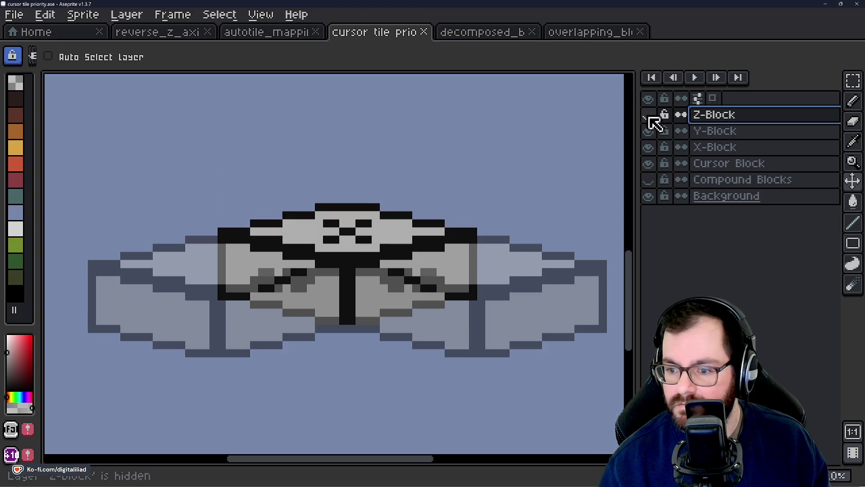
left_click(648, 131)
left_click(649, 148)
left_click(648, 147)
left_click(648, 147)
left_click(648, 147)
left_click(648, 131)
left_click(649, 114)
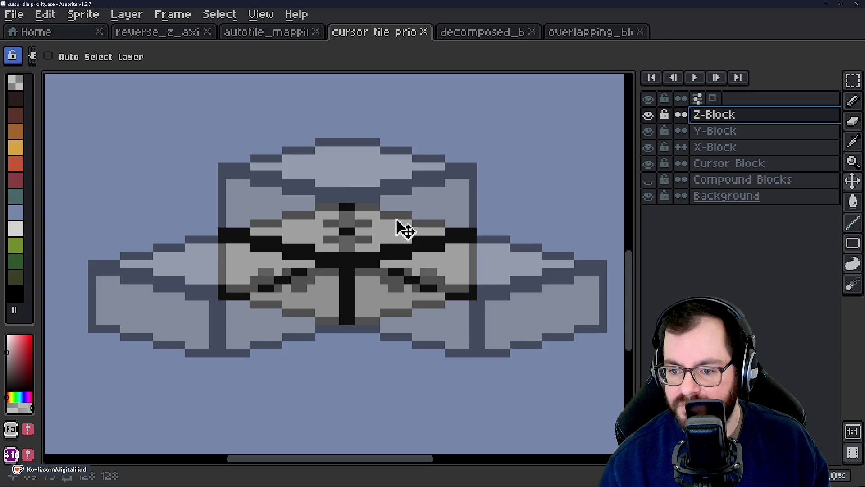
Hide and reshow the Z-Block layer to check beneath it, then return to the code editor
left_click(648, 116)
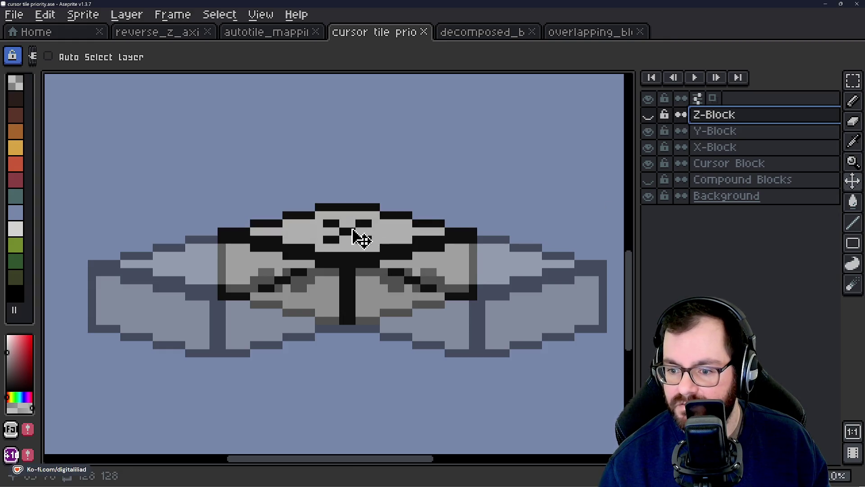
left_click(648, 115)
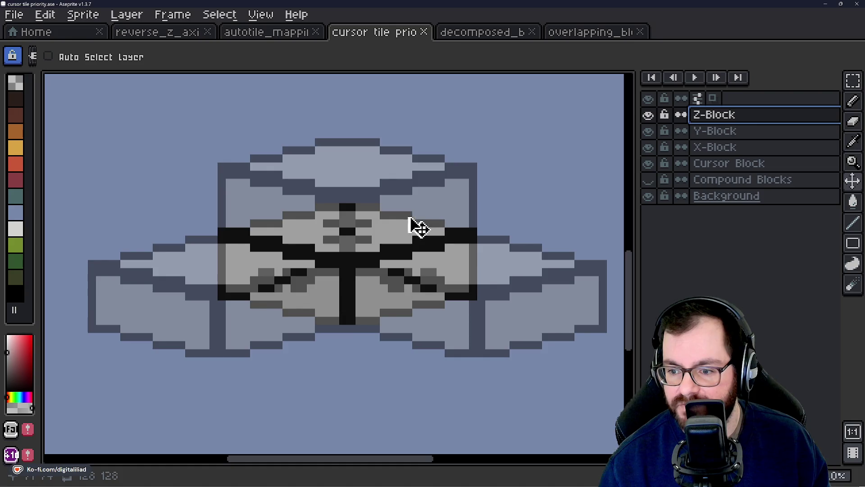
left_click(478, 479)
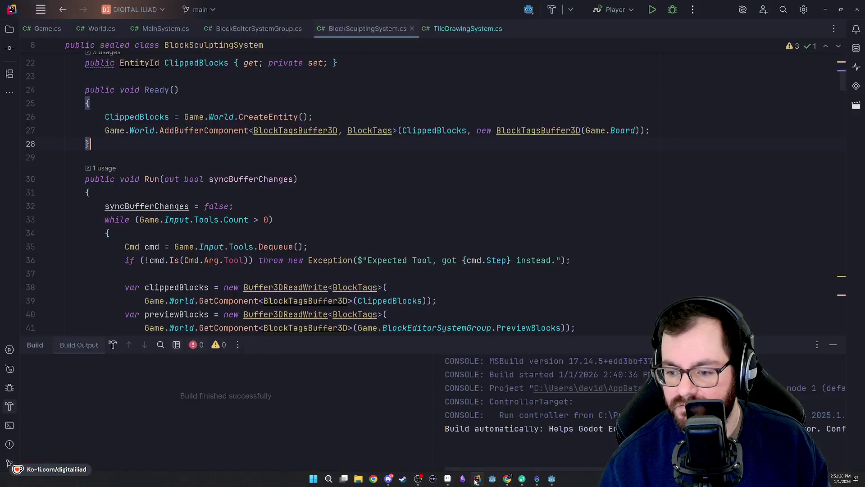
Run DIGITAL ILIAD in debug from Rider and maximize the game window
left_click(672, 9)
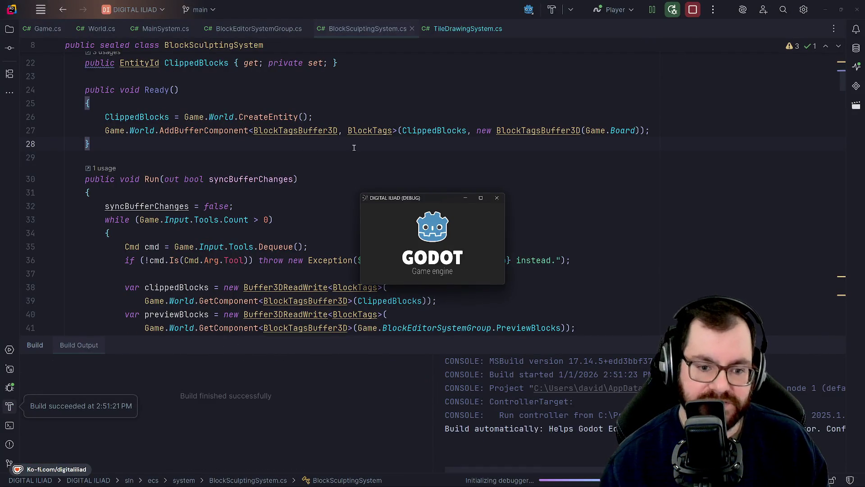
left_click(481, 198)
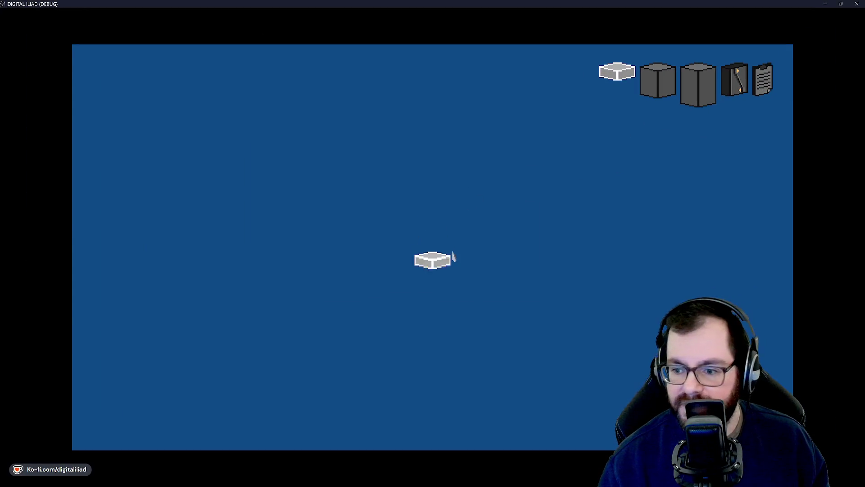
Place a large grey floor slab and build two-high walls along its top-left and top-right edges
left_click(432, 250)
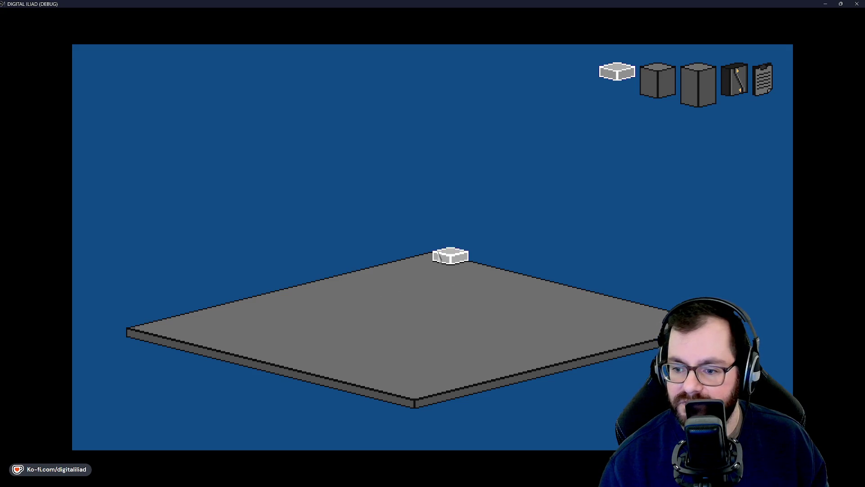
left_click_drag(437, 254, 135, 324)
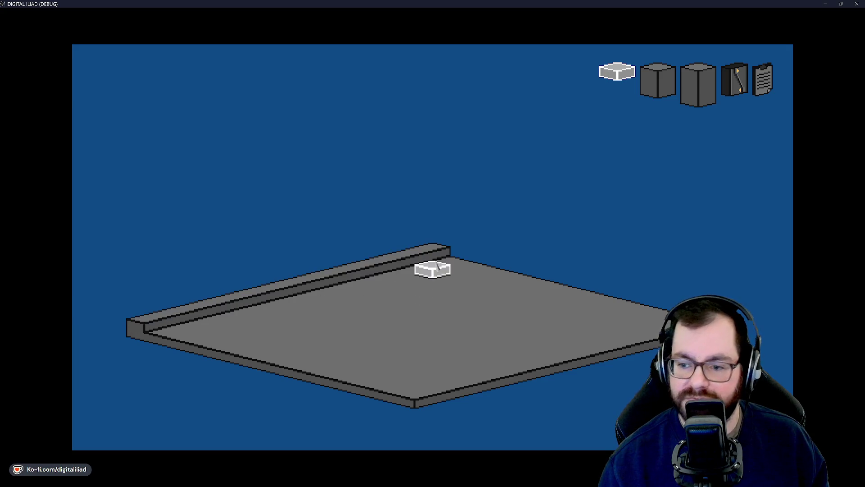
mouse_move(448, 255)
left_mouse_down()
mouse_move(640, 292)
mouse_move(678, 310)
left_mouse_up()
left_click_drag(432, 252, 204, 301)
left_click_drag(450, 254, 643, 301)
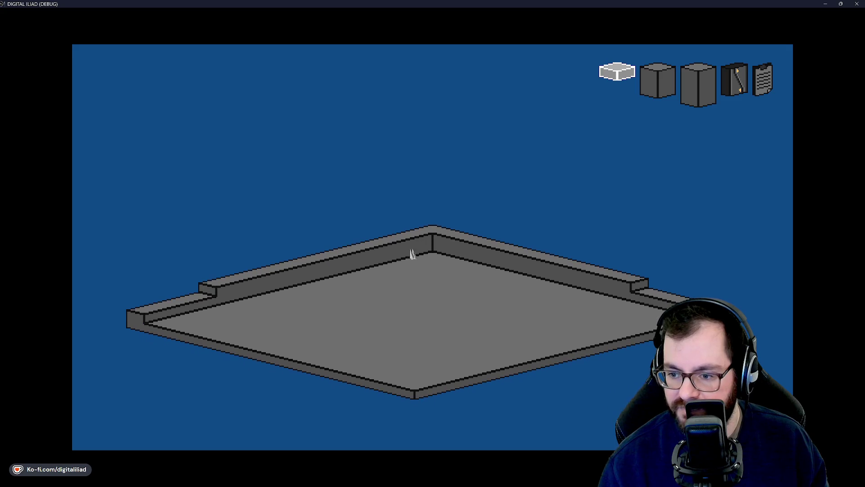
Add a raised rectangular platform, a smaller platform on top, and a raised front strip
scroll(382, 305, "down", 1)
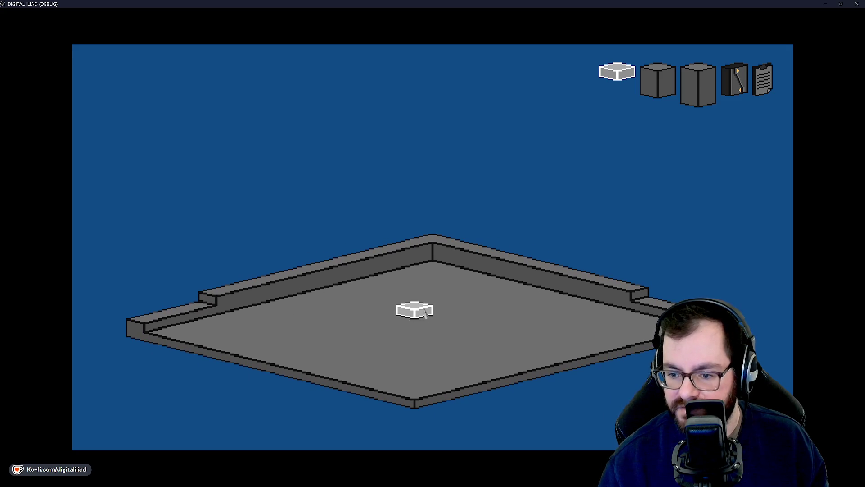
left_click_drag(251, 304, 465, 293)
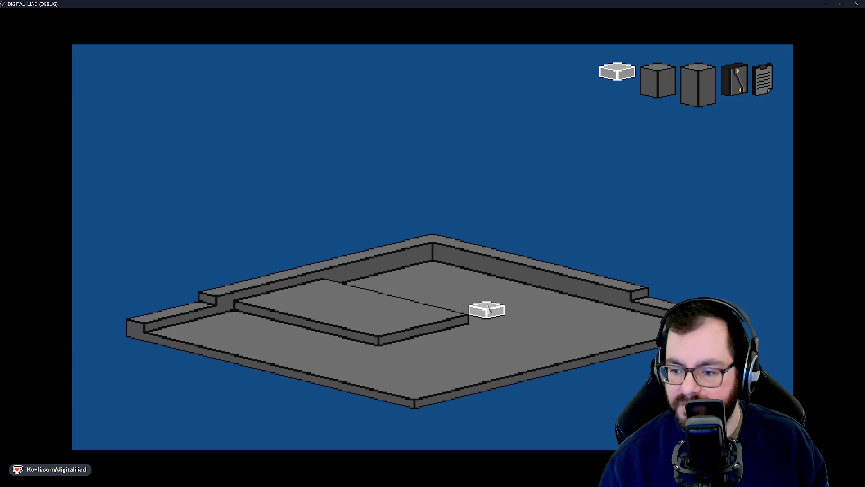
scroll(476, 299, "down", 1)
scroll(396, 311, "up", 1)
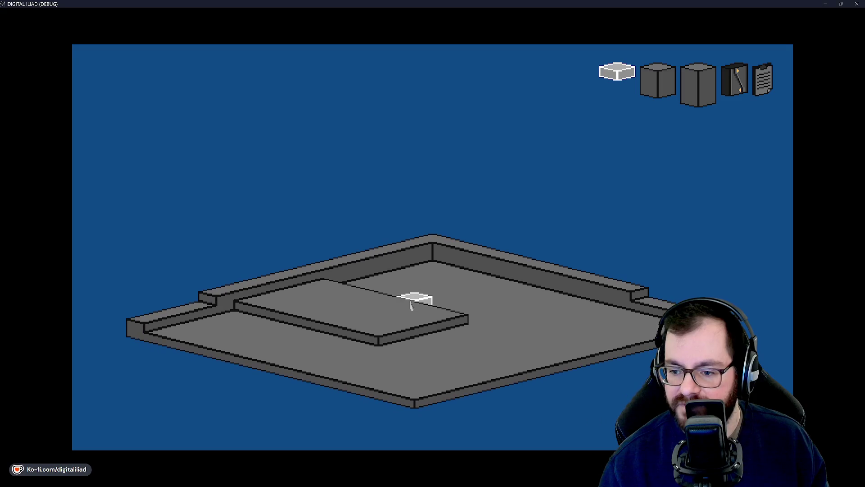
scroll(382, 310, "down", 1)
mouse_move(360, 309)
left_mouse_down()
mouse_move(369, 332)
mouse_move(441, 319)
mouse_move(462, 328)
left_mouse_up()
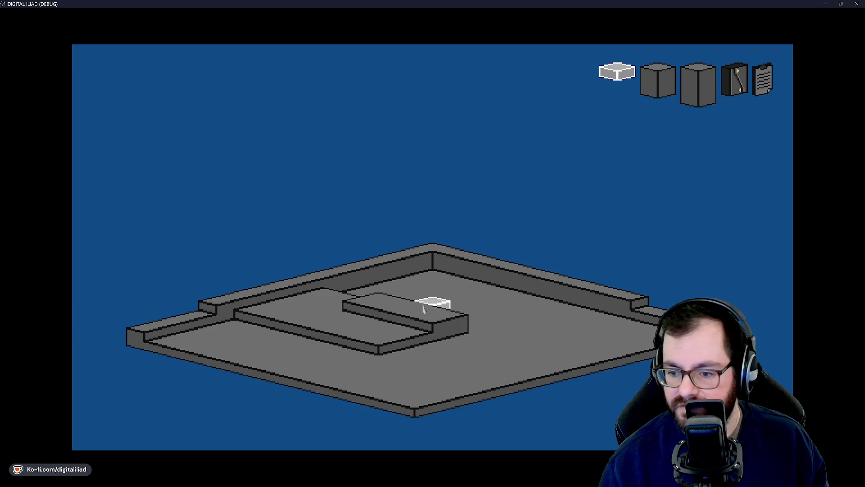
scroll(450, 300, "down", 1)
scroll(518, 310, "up", 2)
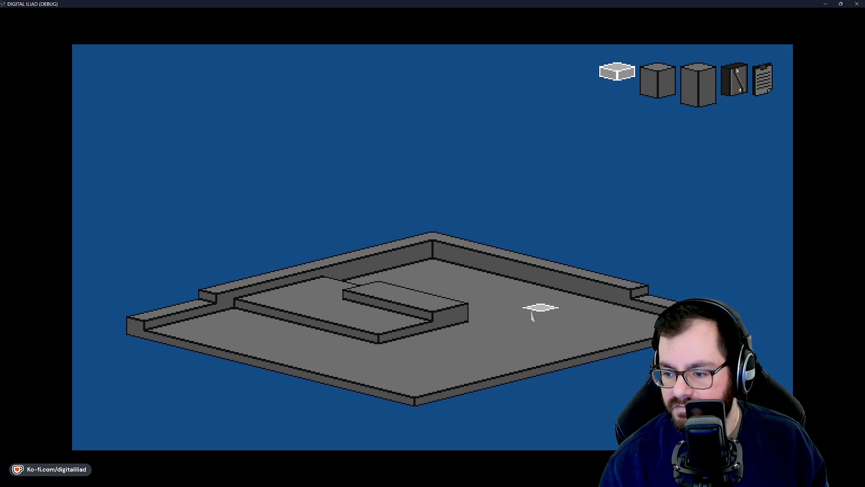
scroll(631, 311, "down", 1)
mouse_move(649, 327)
left_mouse_down()
mouse_move(397, 374)
mouse_move(395, 385)
mouse_move(163, 318)
left_mouse_up()
key("Escape")
Select platform strips and floor areas and raise or lower them, then clear the selection
left_click_drag(437, 320, 410, 345)
scroll(410, 346, "up", 3)
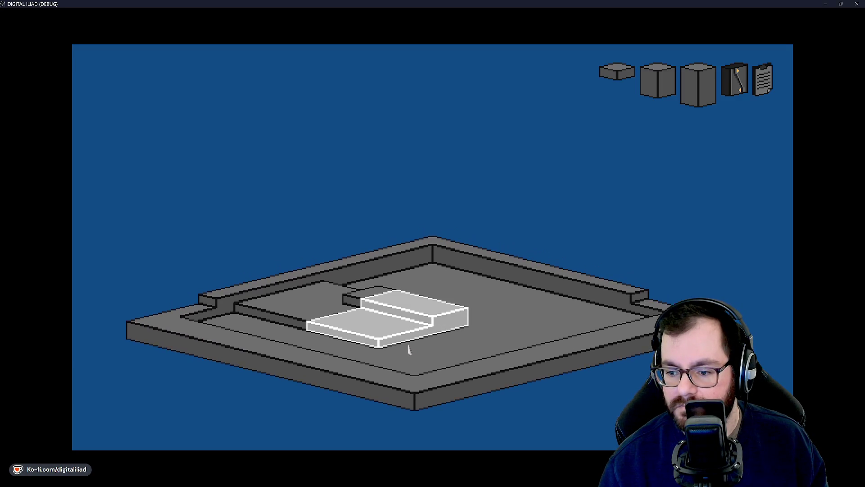
left_click_drag(396, 302, 273, 316)
left_click_drag(375, 311, 457, 336)
scroll(462, 339, "down", 2)
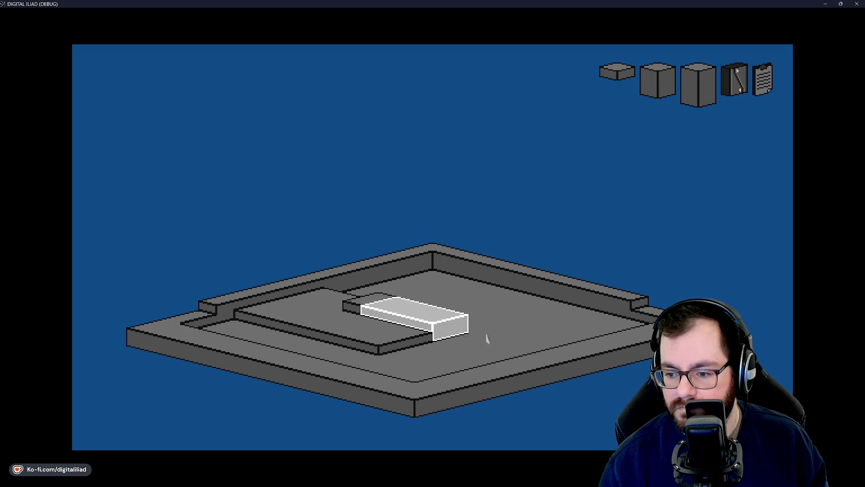
mouse_move(531, 341)
left_mouse_down()
mouse_move(421, 359)
mouse_move(417, 396)
left_mouse_up()
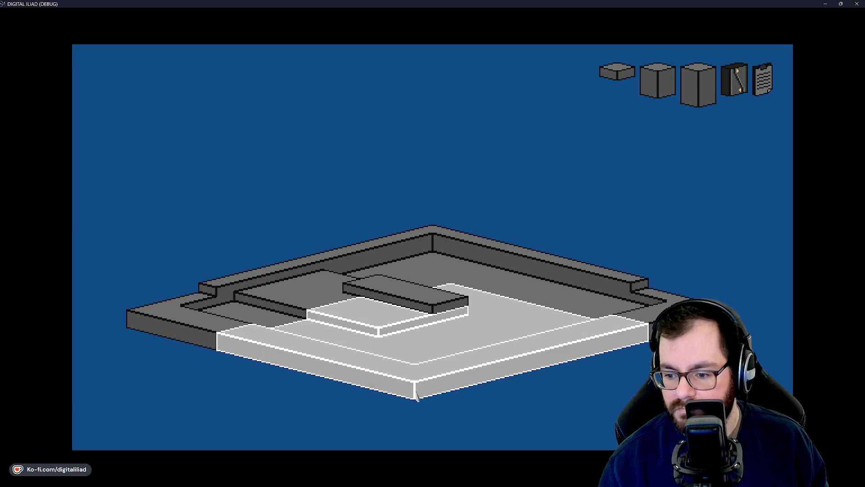
left_click(521, 402)
Close the game window, click below the Ready method, and minimize Rider
left_click(857, 3)
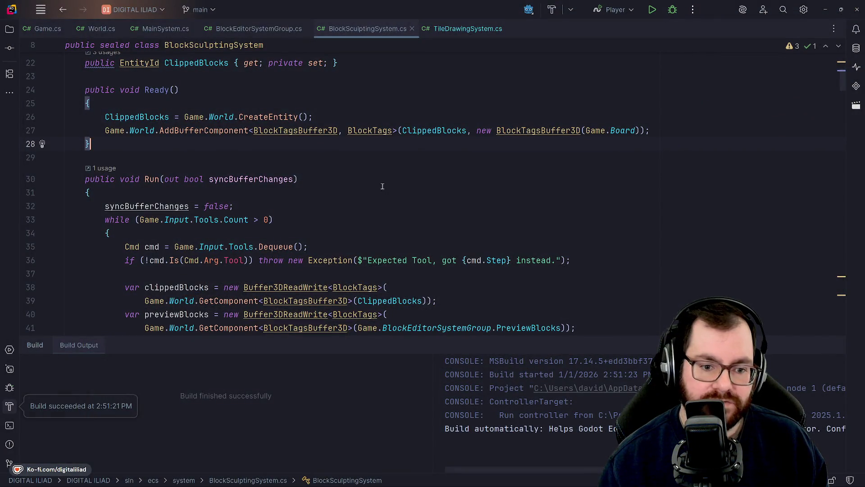
left_click(144, 162)
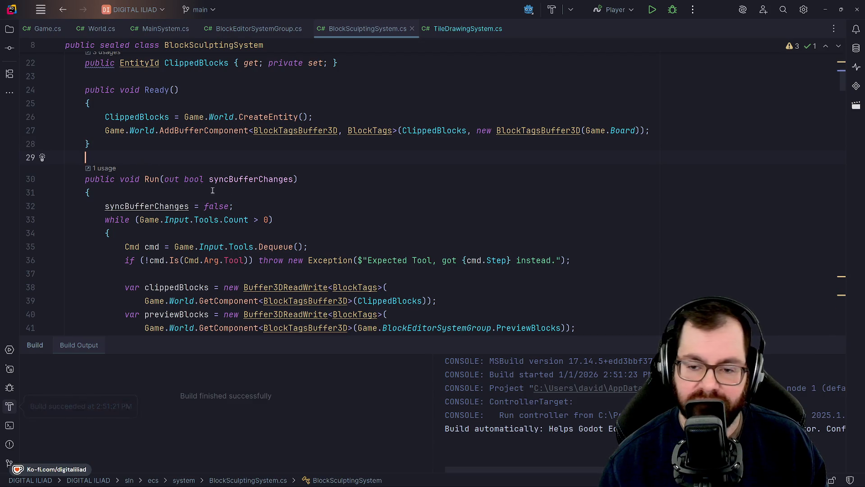
left_click(827, 8)
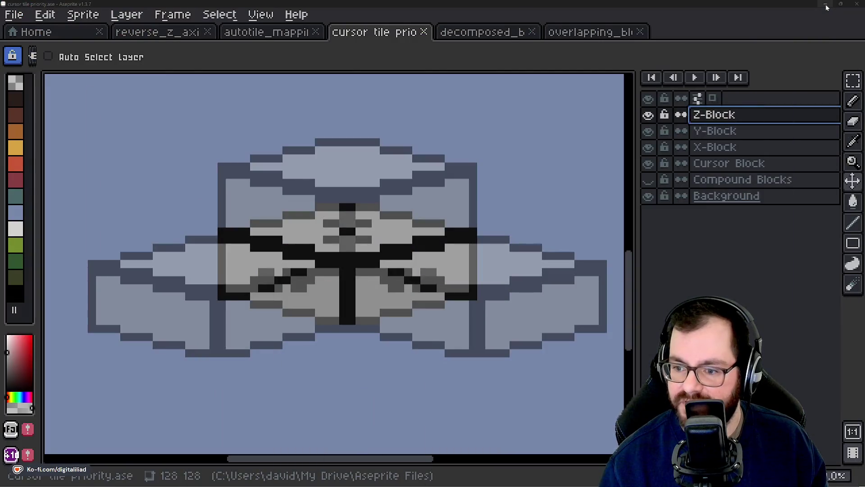
Minimize both the Aseprite and Godot editor windows to reveal the room scene
left_click(826, 6)
left_click(826, 5)
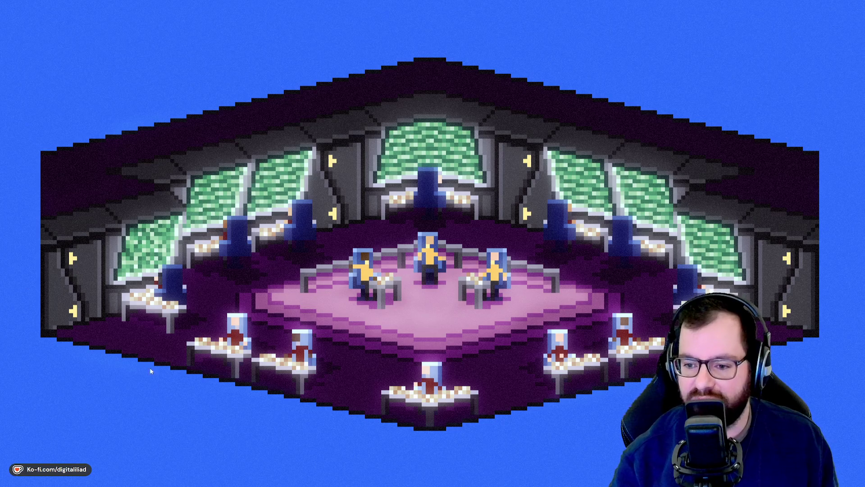
Review BlockSculptingSystem.cs in Rider with the Build output closed, then return to Aseprite
mouse_move(425, 463)
left_click(477, 480)
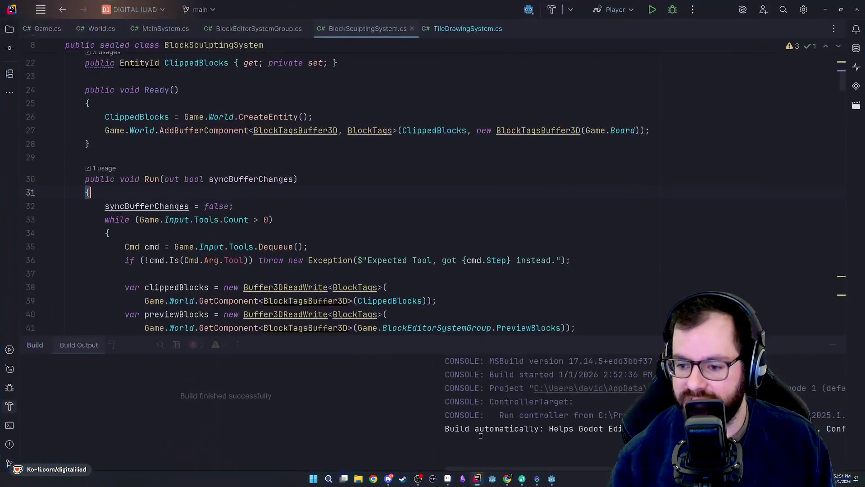
left_click(835, 346)
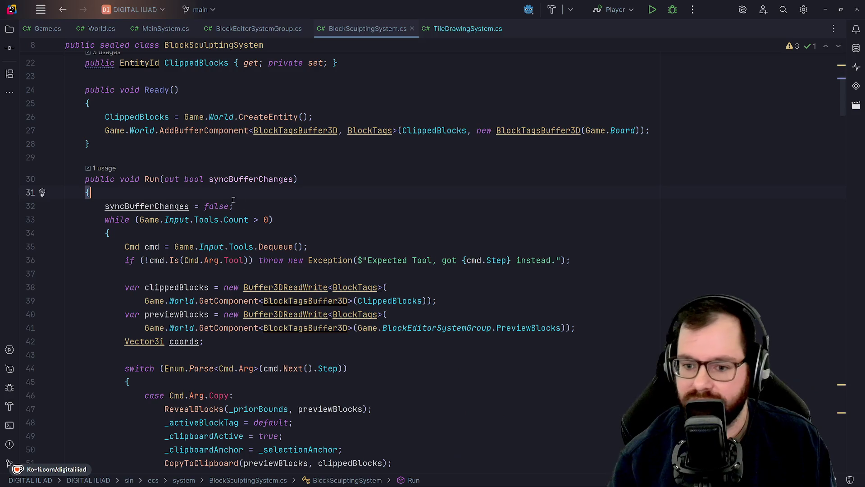
mouse_move(500, 480)
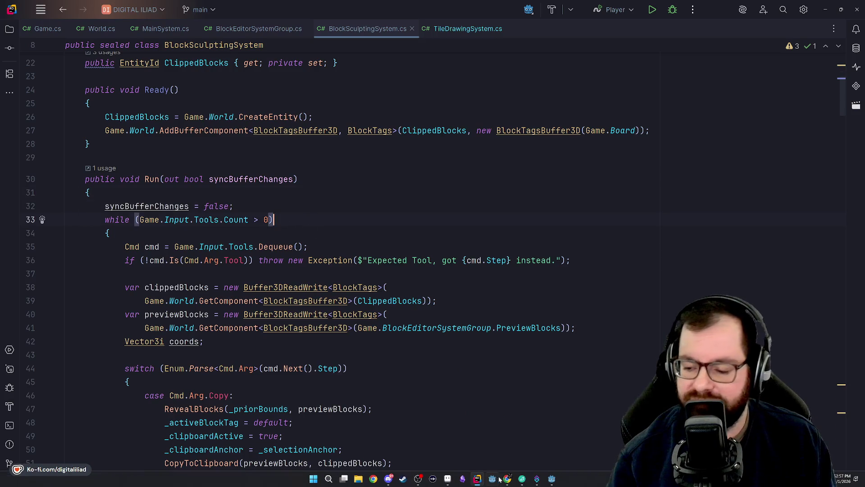
left_click(449, 480)
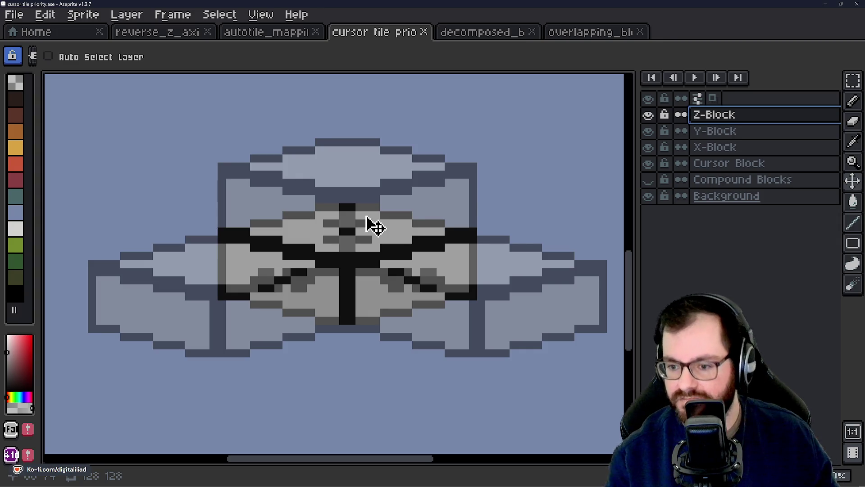
Flip between the X-Block and Y-Block layers, ending on Y-Block
left_click(721, 149)
left_click(720, 132)
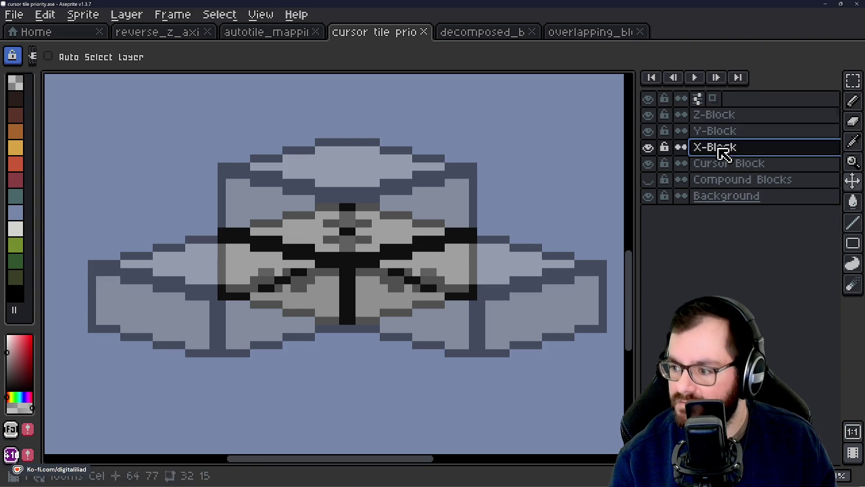
left_click(718, 148)
left_click(716, 133)
left_click(717, 149)
left_click(716, 133)
Draw a rectangular marquee around the whole sprite and pick up its pixels
left_click(853, 81)
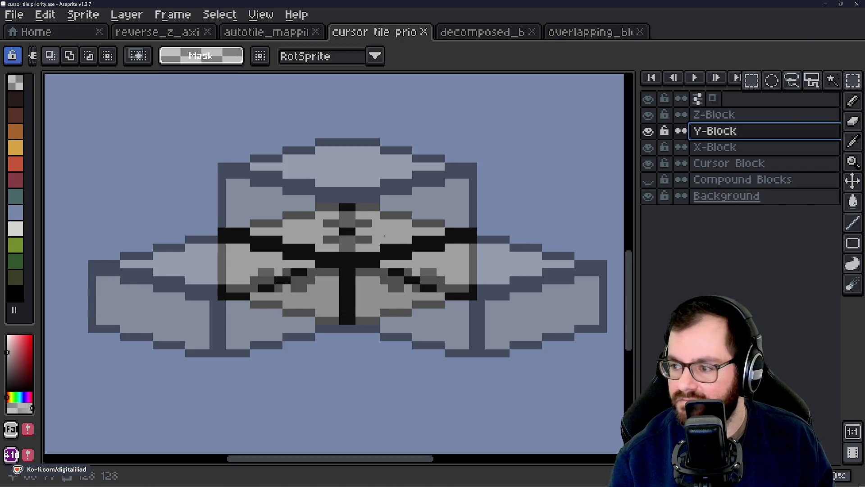
scroll(292, 223, "down", 2)
scroll(292, 223, "up", 1)
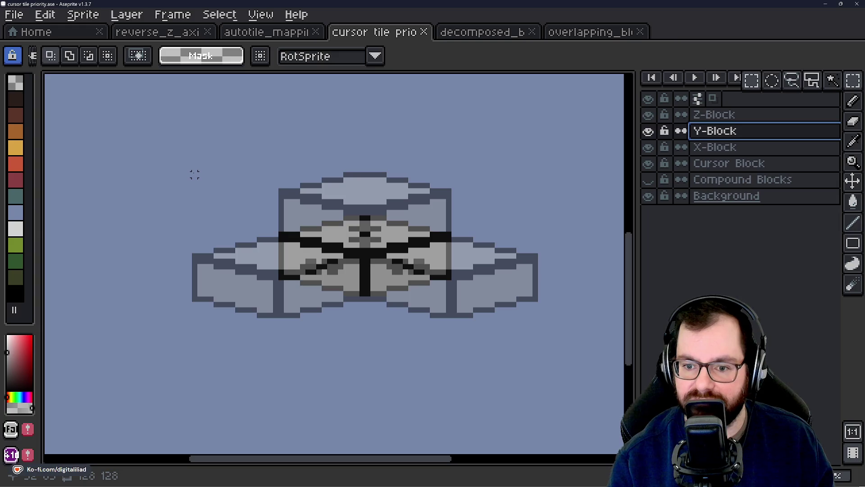
left_click_drag(194, 174, 352, 233)
mouse_move(450, 293)
left_mouse_down()
mouse_move(492, 316)
mouse_move(536, 316)
left_mouse_up()
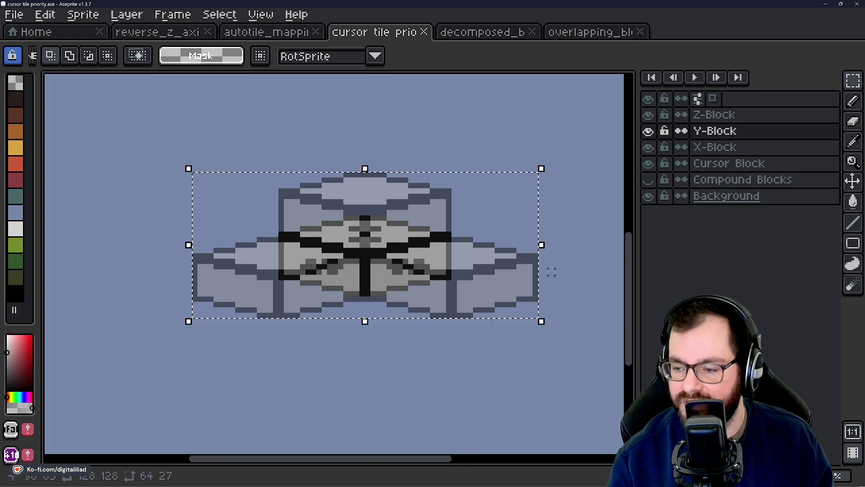
left_click(347, 288)
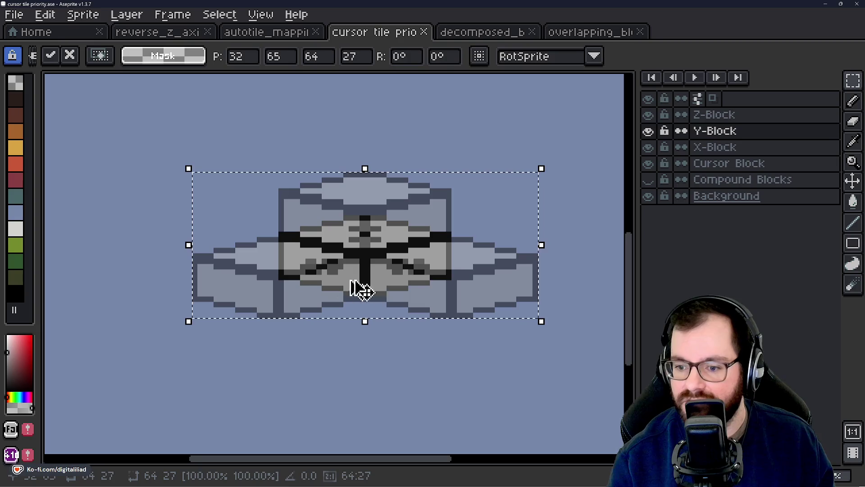
Compare the X-, Y- and Z-Block layers, ending back on Y-Block
left_click(706, 149)
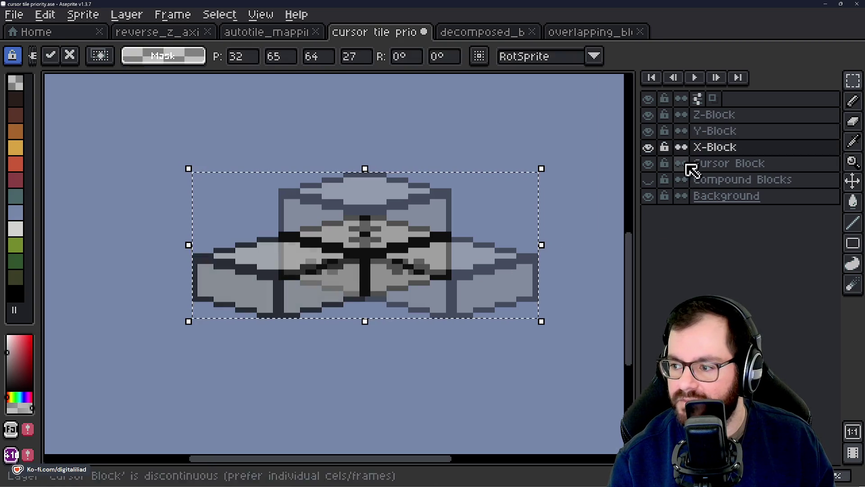
left_click(718, 131)
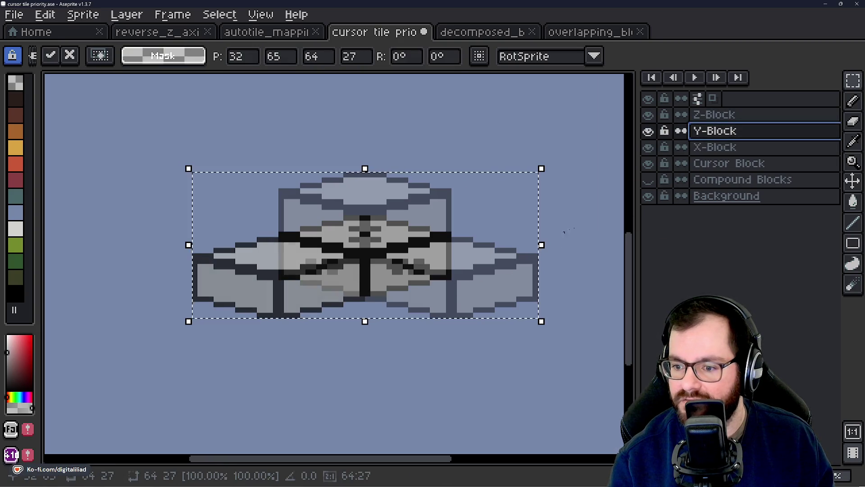
left_click(715, 115)
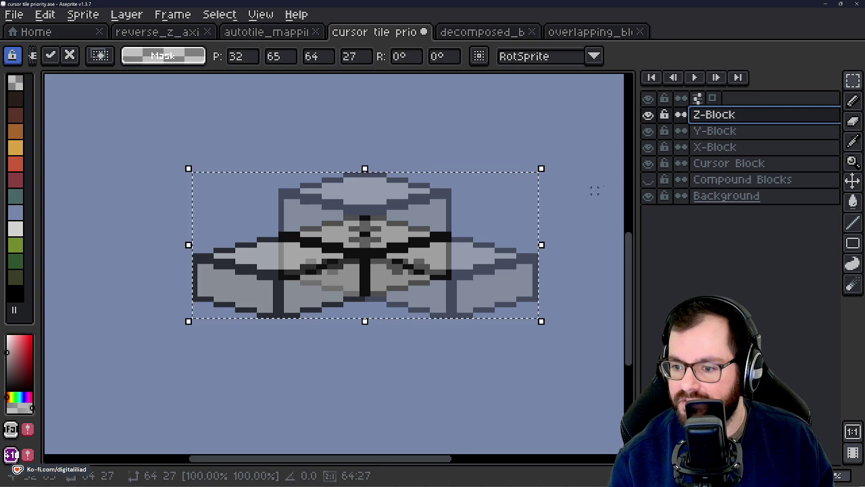
left_click(721, 149)
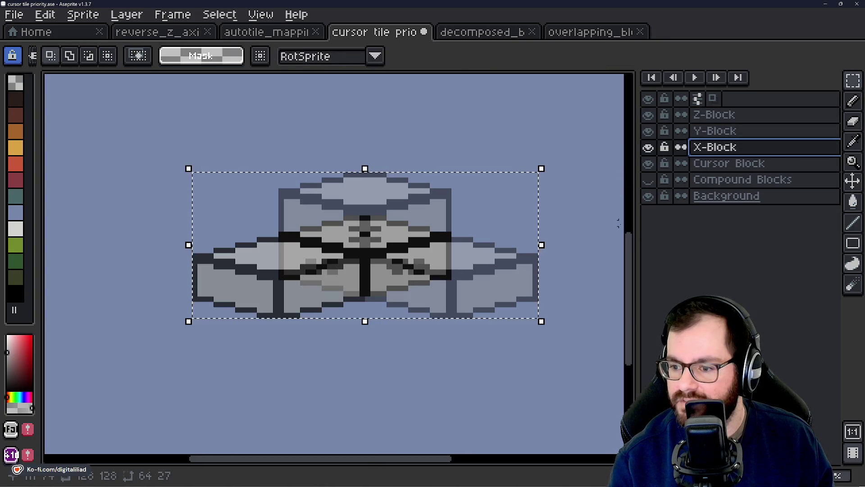
left_click(717, 135)
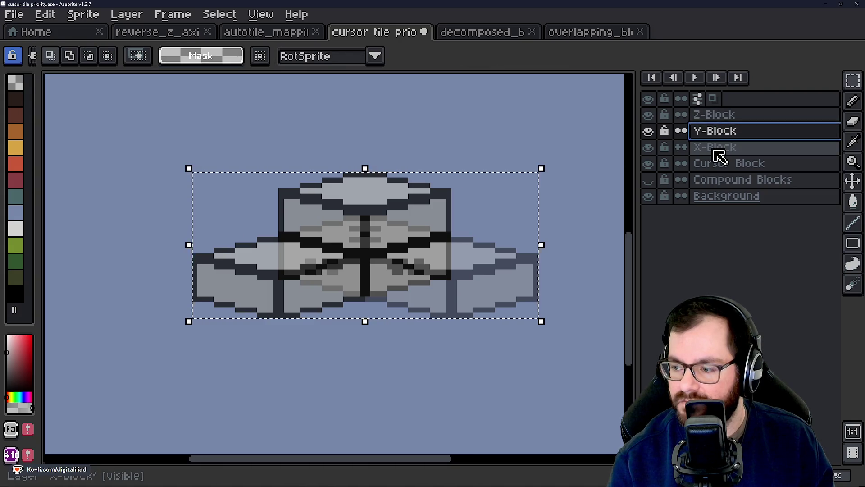
Rename the X-Block layer to Priority 3
double_click(716, 149)
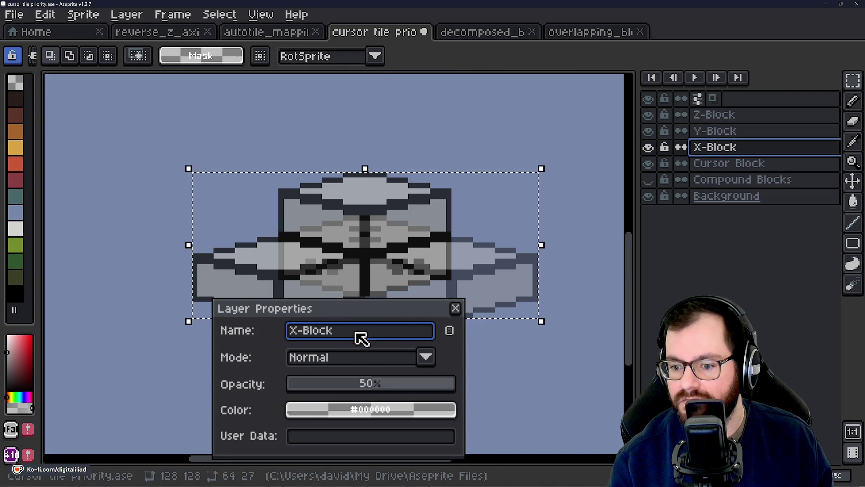
left_click_drag(356, 332, 278, 327)
type("Fr")
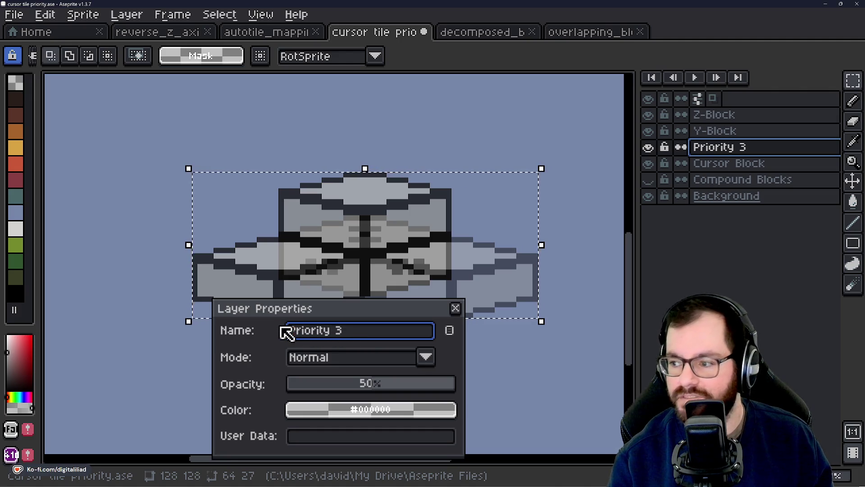
key("Return")
Rename the Cursor Block layer to Priority 4, then recheck Priority 3's properties unchanged
left_click(738, 167)
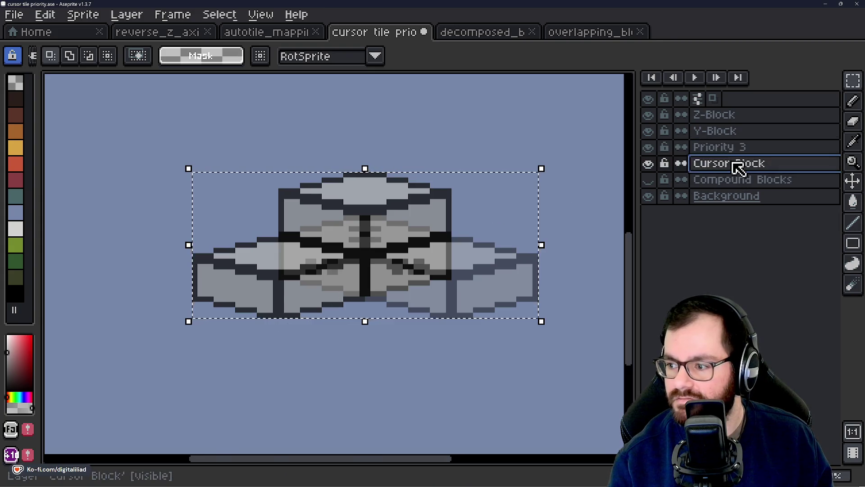
double_click(738, 167)
left_click(373, 335)
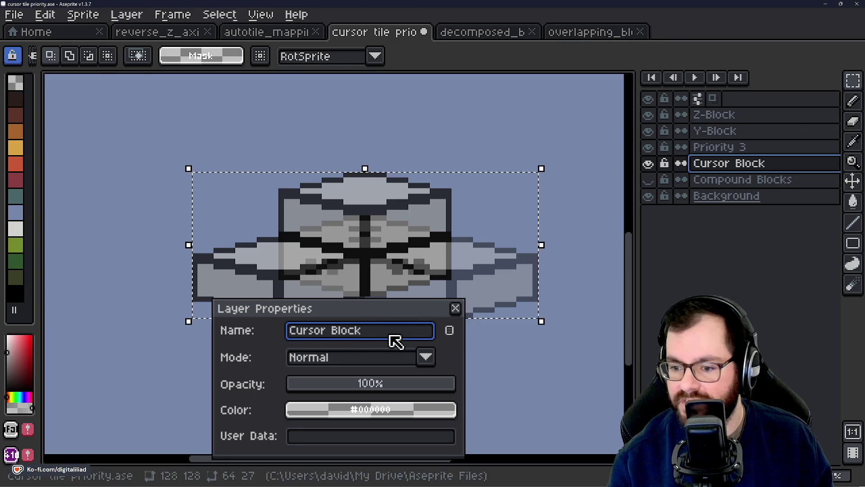
left_click_drag(395, 336, 274, 340)
type("Priority 4")
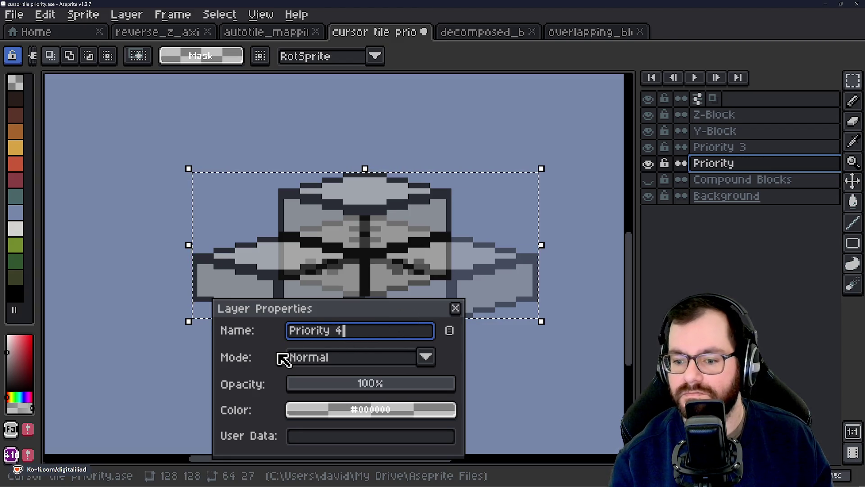
key("Return")
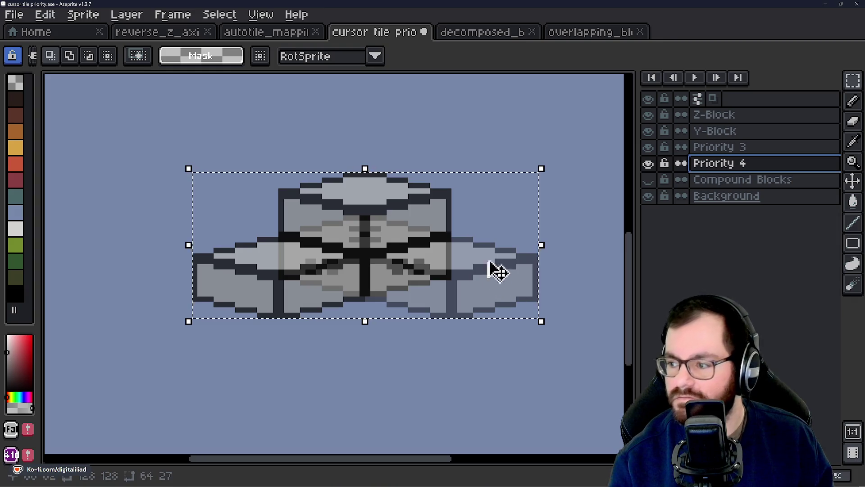
double_click(719, 148)
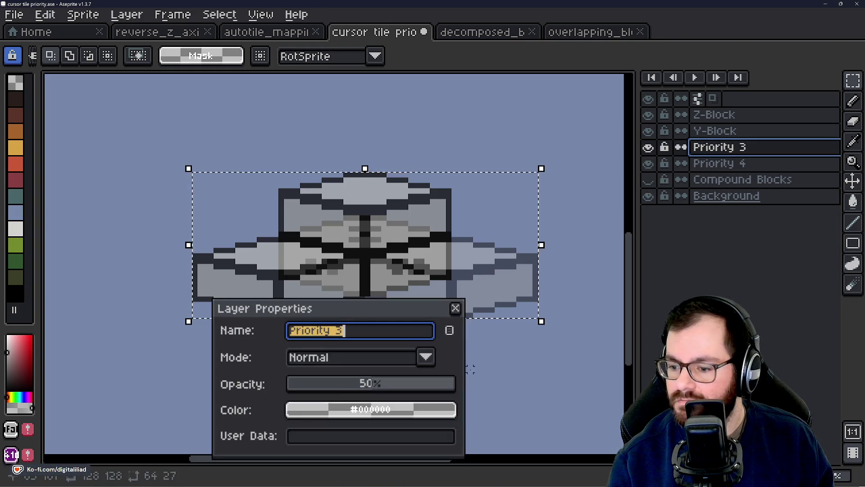
left_click(456, 308)
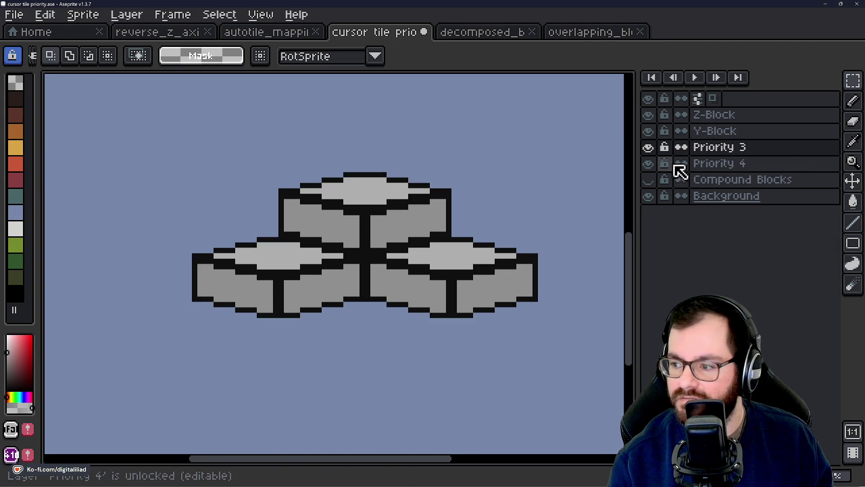
Hide the Z-Block, Y-Block and Priority 3 layers and select Priority 4 with the pencil
left_click(649, 147)
left_click(652, 149)
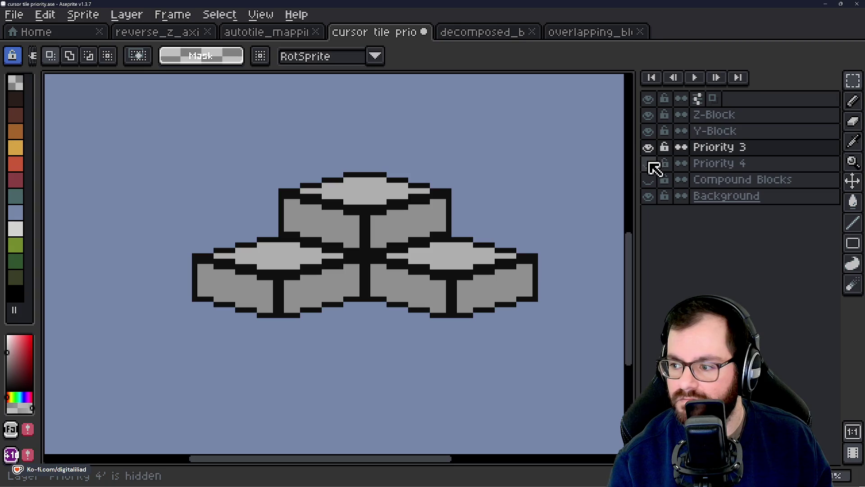
left_click(651, 132)
left_click(650, 116)
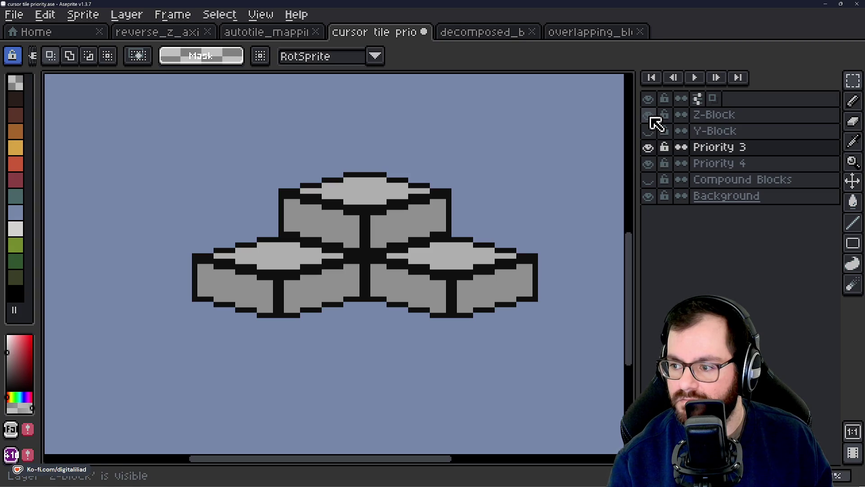
left_click(650, 149)
scroll(312, 266, "up", 3)
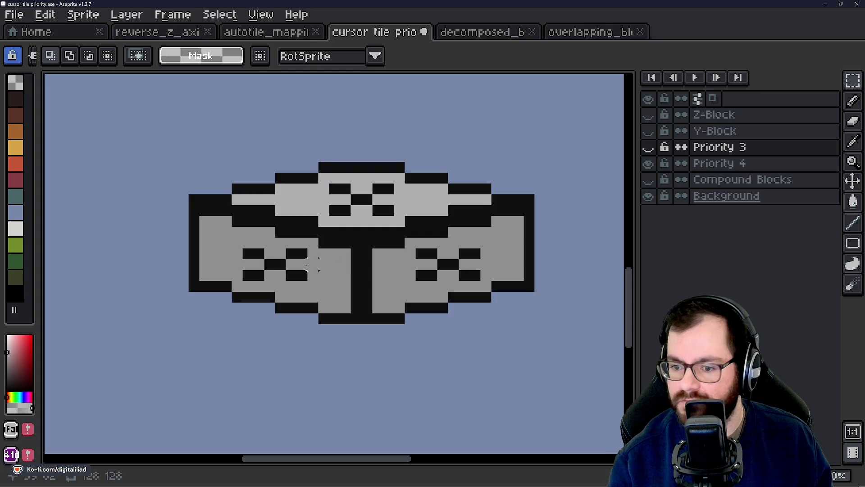
scroll(340, 199, "up", 2)
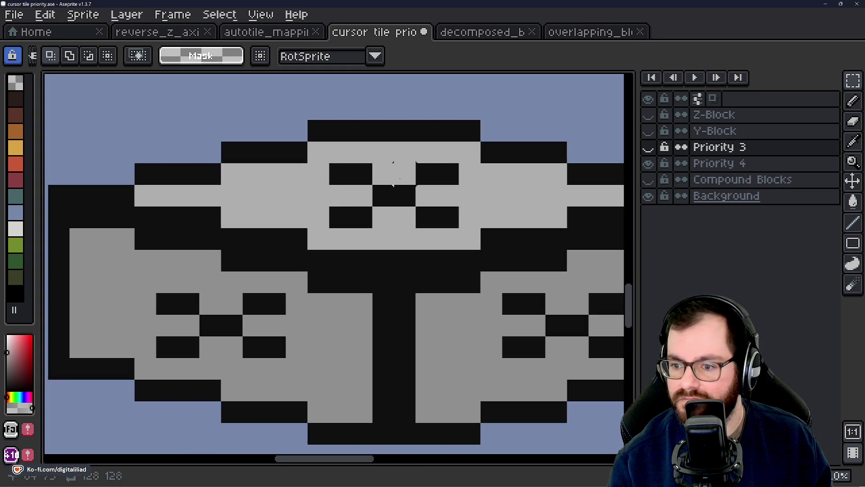
key("b")
left_click(782, 166)
Paint the block's gray over the top and left X markers on Priority 4
mouse_move(371, 187)
left_mouse_down()
mouse_move(444, 191)
mouse_move(361, 209)
mouse_move(448, 218)
left_mouse_up()
key("i")
left_click(207, 288)
key("b")
mouse_move(190, 302)
left_mouse_down()
mouse_move(275, 311)
mouse_move(201, 345)
left_mouse_up()
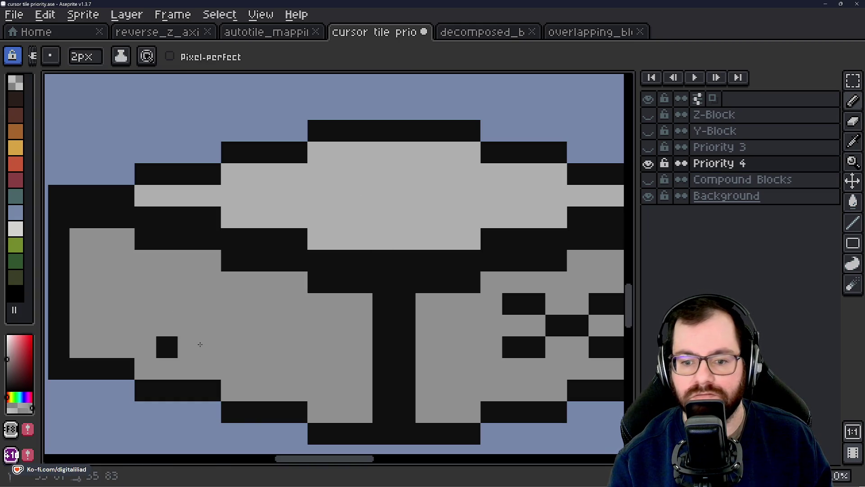
left_click(167, 347)
scroll(246, 286, "down", 1)
left_click(373, 275)
scroll(393, 273, "down", 1)
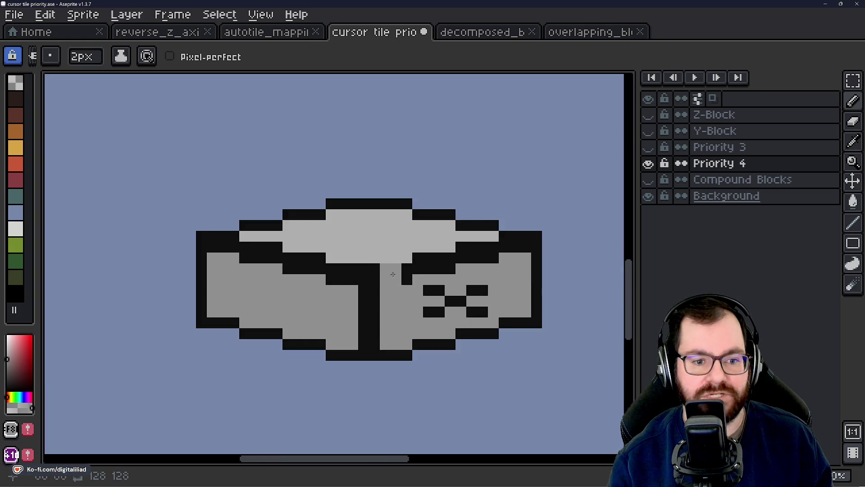
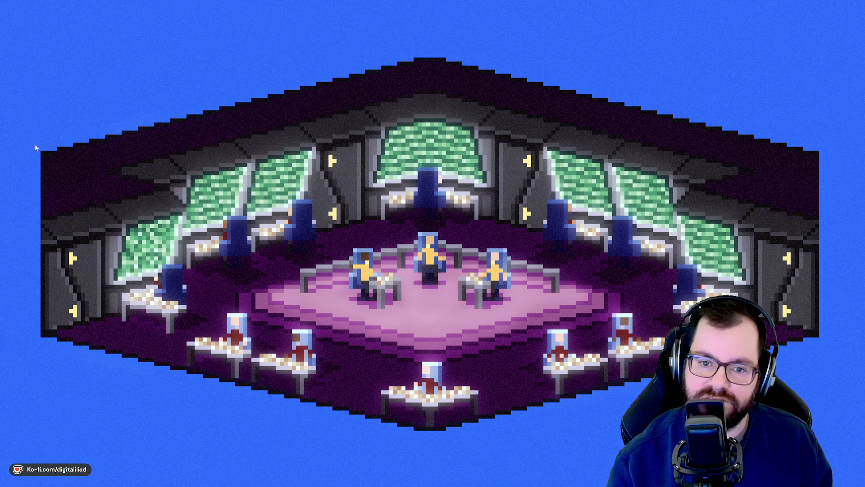
Bring the Rider window showing BlockSculptingSystem.cs to the front
mouse_move(490, 478)
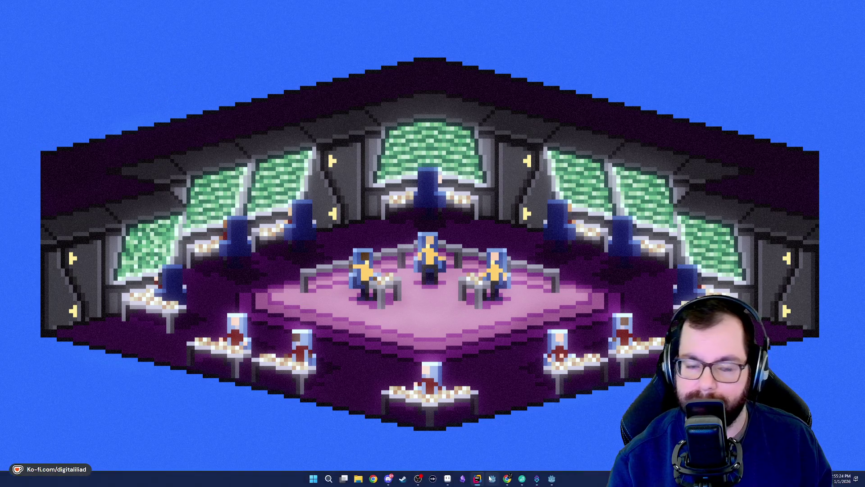
left_click(480, 482)
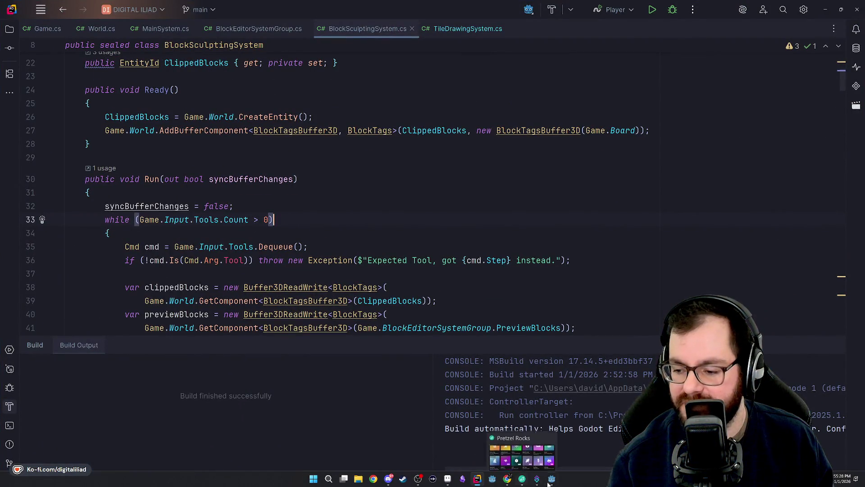
Step the caret down through the Run method to the Vector3i coords declaration
mouse_move(550, 483)
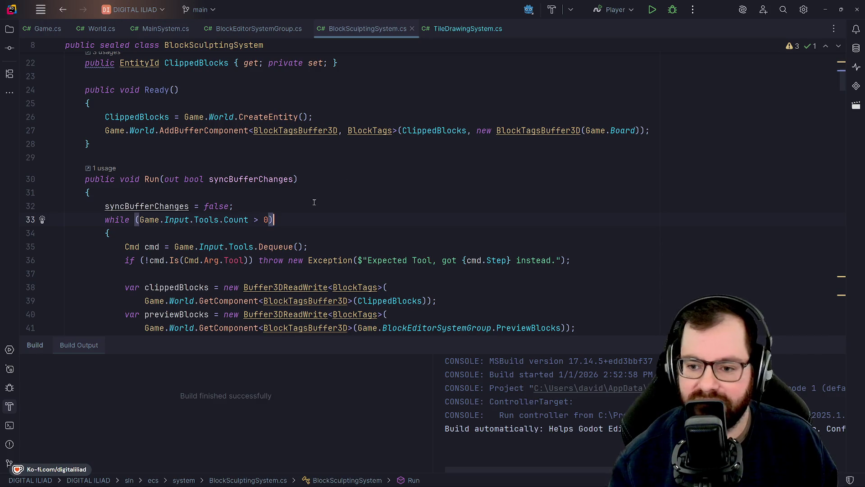
left_click(299, 221)
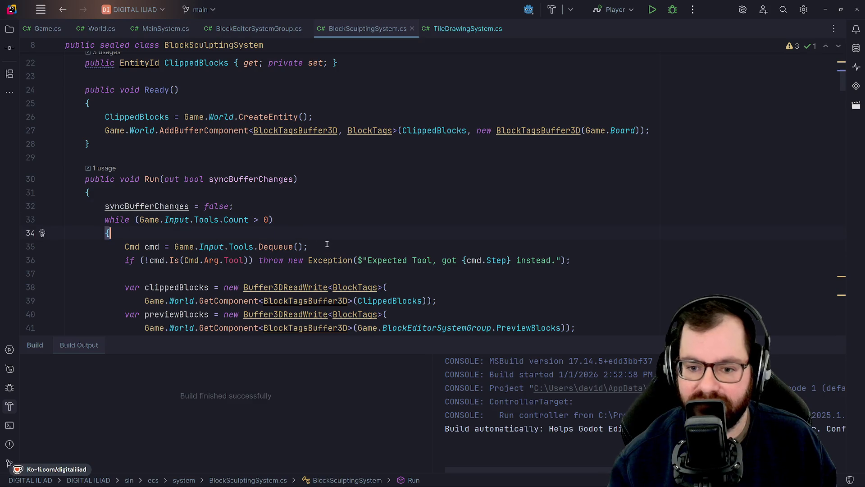
key("Down")
key("Down")
key("Down")
key("End")
key("Down")
key("Down")
key("Down")
key("Down")
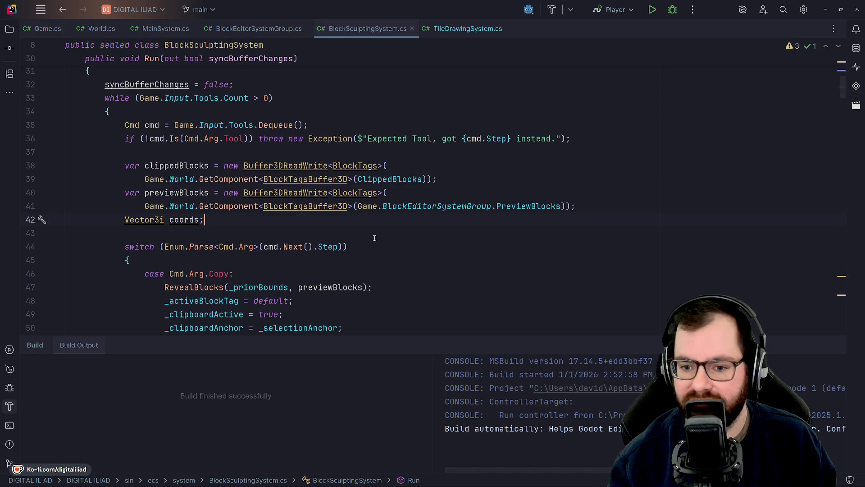
key("Down")
key("Down")
scroll(311, 202, "down", 2)
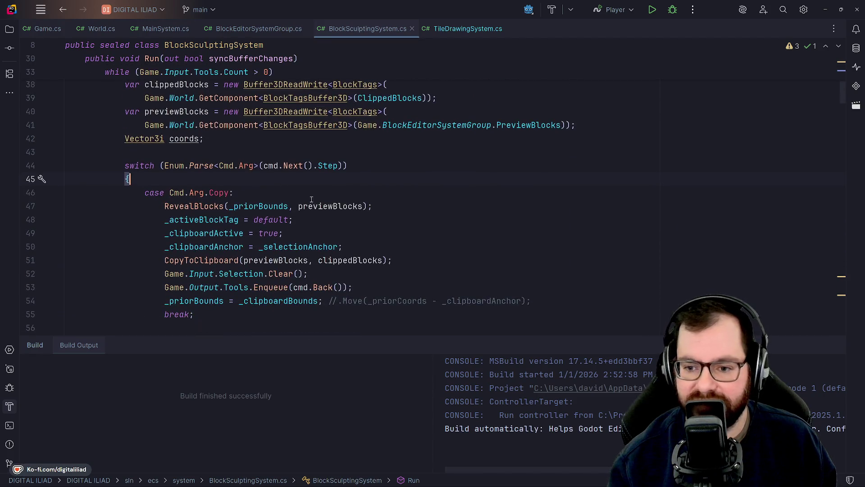
scroll(373, 233, "up", 8)
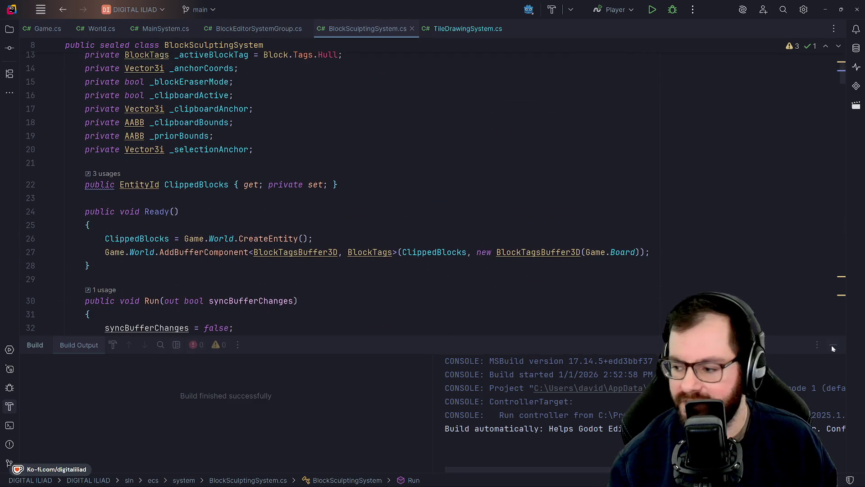
Close the Build output panel and switch to TileDrawingSystem.cs at HasEdgeNegX
key("shift+Escape")
scroll(269, 239, "up", 4)
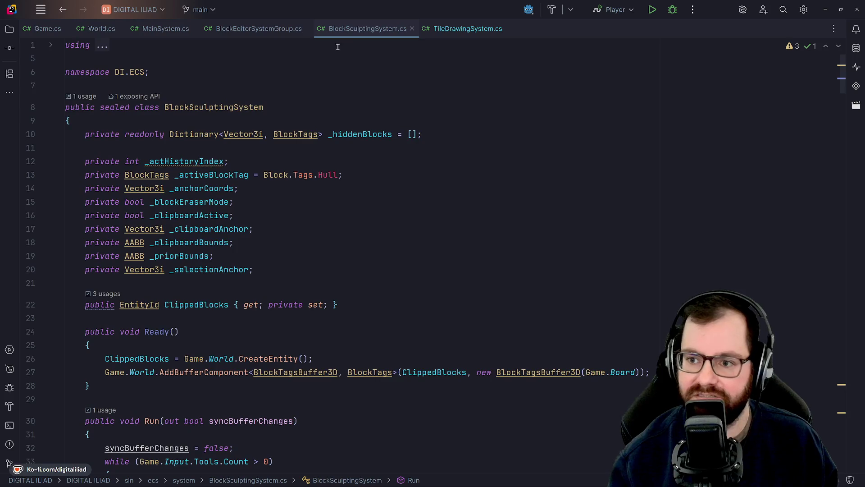
key("alt+Right")
scroll(242, 186, "up", 1)
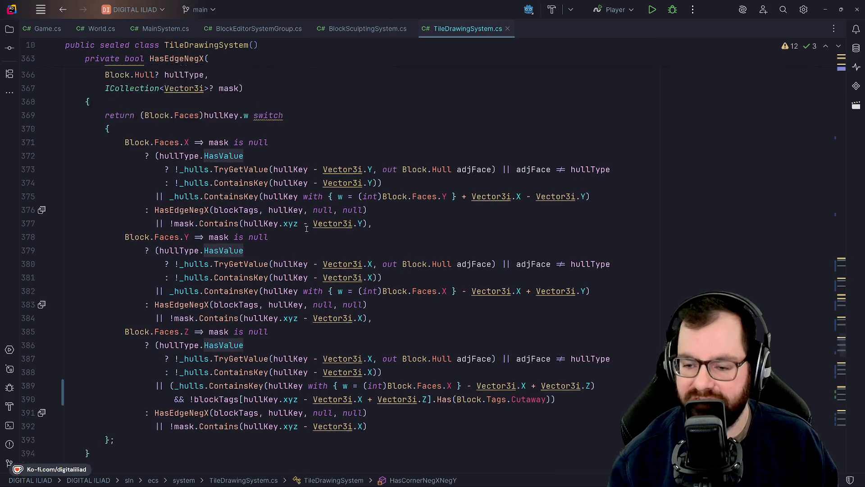
scroll(242, 186, "down", 4)
scroll(328, 230, "up", 3)
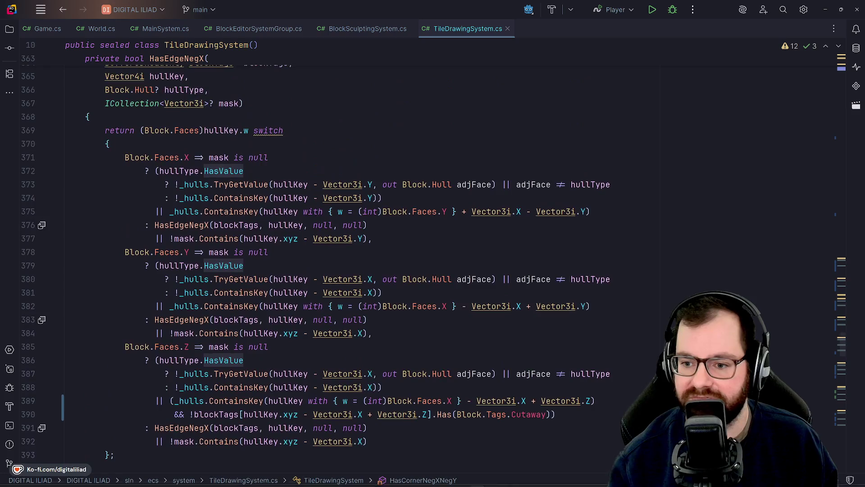
Switch back to the cursor tile sprite in Aseprite
mouse_move(414, 471)
left_click(448, 480)
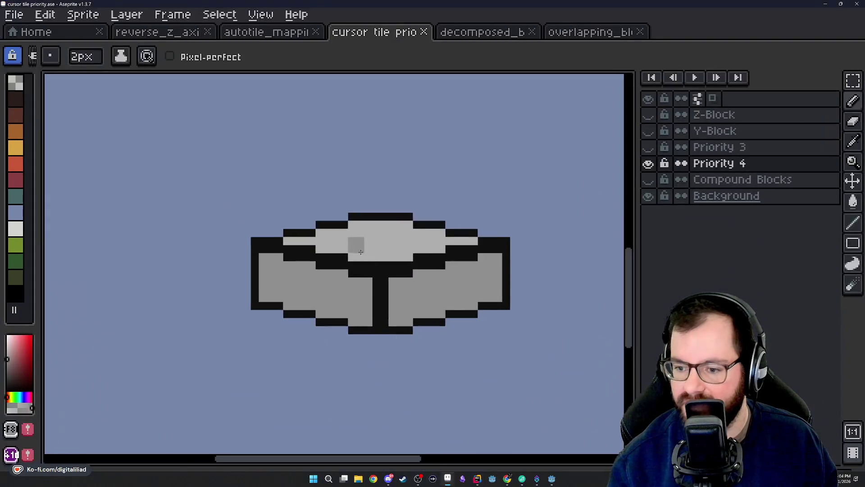
scroll(356, 249, "down", 2)
scroll(356, 249, "up", 1)
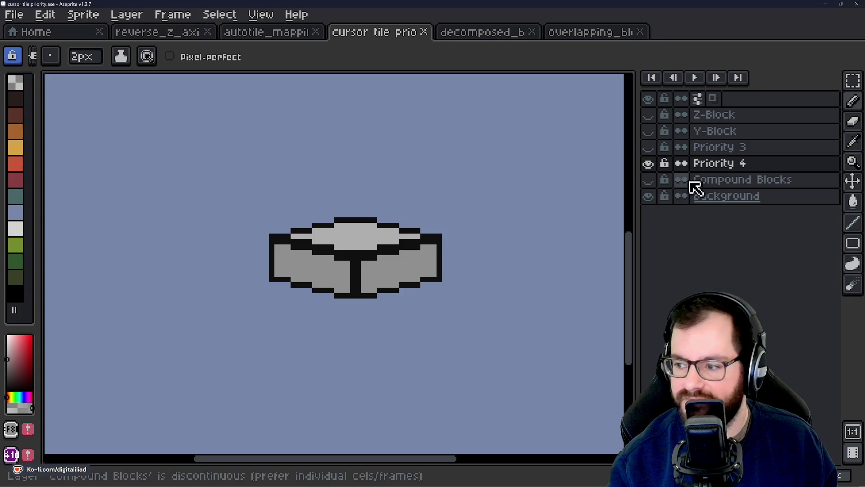
Show the Priority 3, Y-Block and Z-Block layers, with Y-Block active
left_click(649, 149)
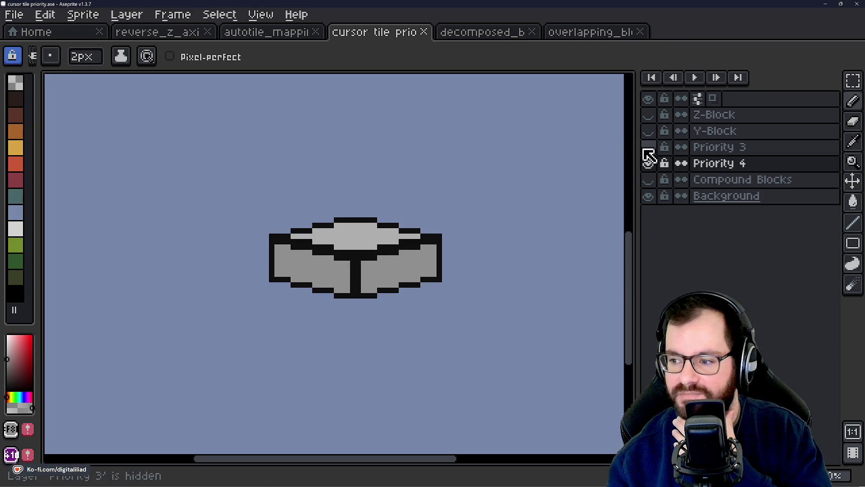
left_click(648, 147)
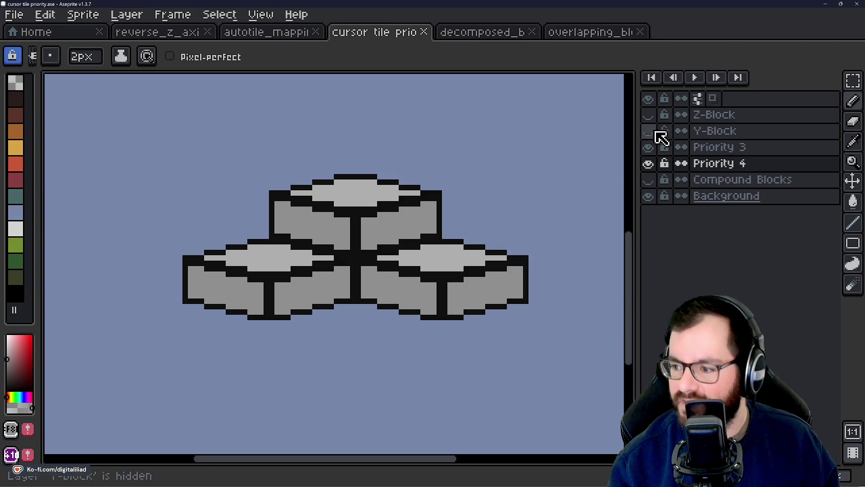
left_click(707, 135)
left_click(649, 130)
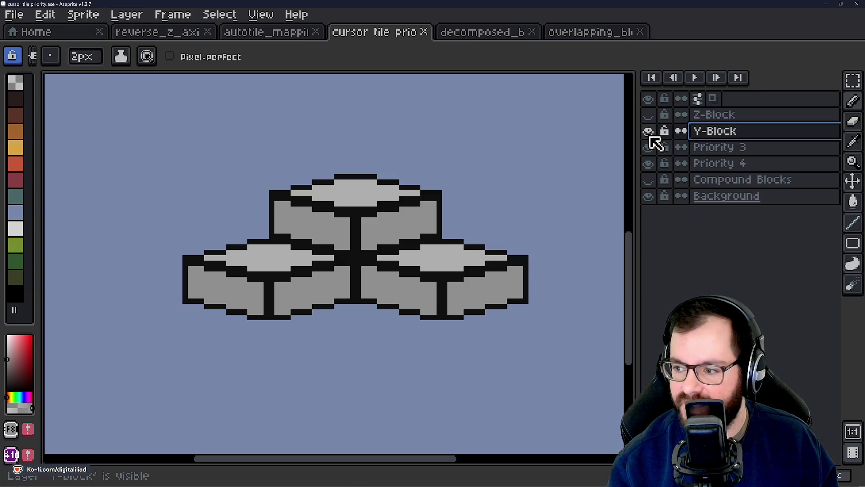
left_click(649, 116)
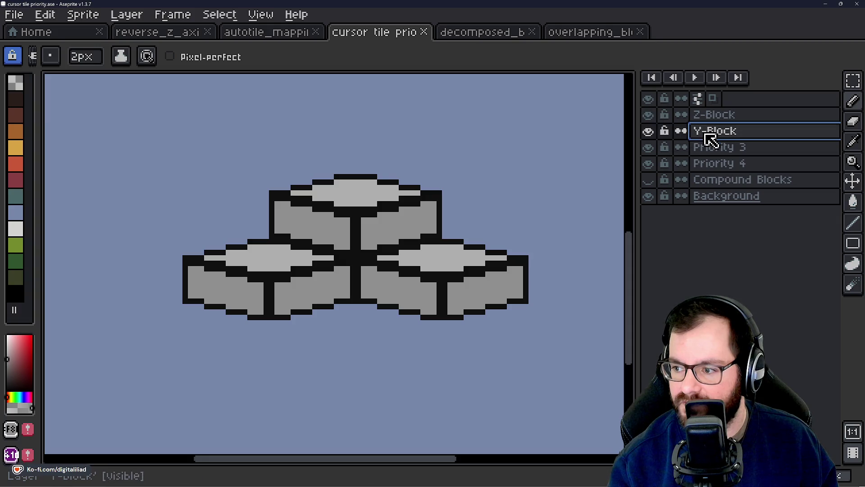
left_click(853, 81)
Draw rectangular selections over the block sprite, with Z-Block as the active layer
left_click_drag(166, 135, 493, 286)
left_click(578, 377)
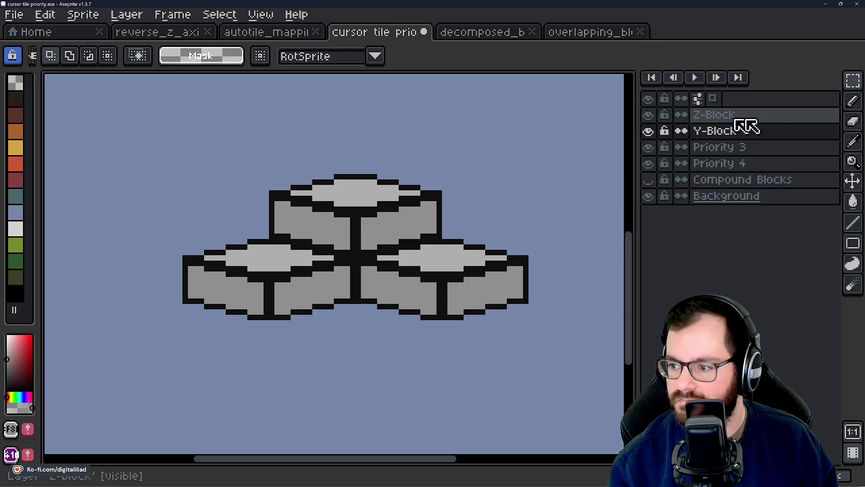
left_click(738, 117)
mouse_move(129, 148)
left_mouse_down()
mouse_move(512, 309)
mouse_move(601, 401)
left_mouse_up()
Briefly hide and reshow Priority 3 and 4, then make Y-Block the active layer
left_click(584, 349)
left_click(648, 148)
left_click(653, 164)
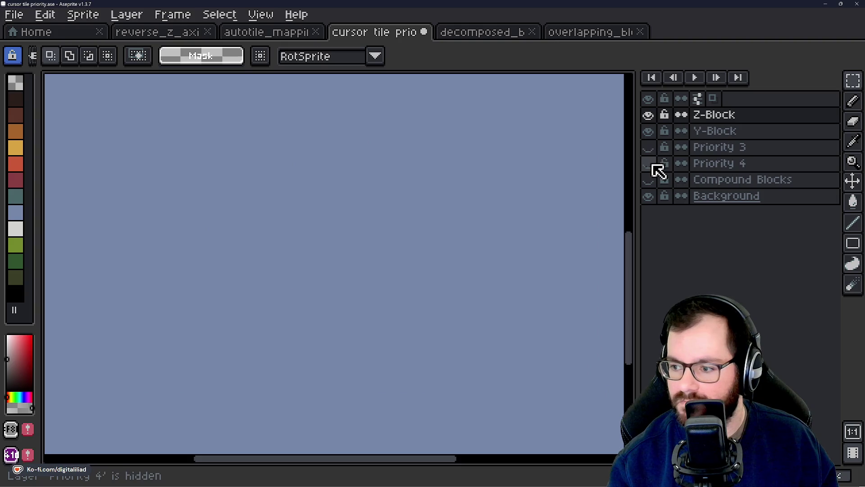
left_click(653, 164)
left_click(649, 147)
left_click(749, 135)
scroll(260, 215, "up", 1)
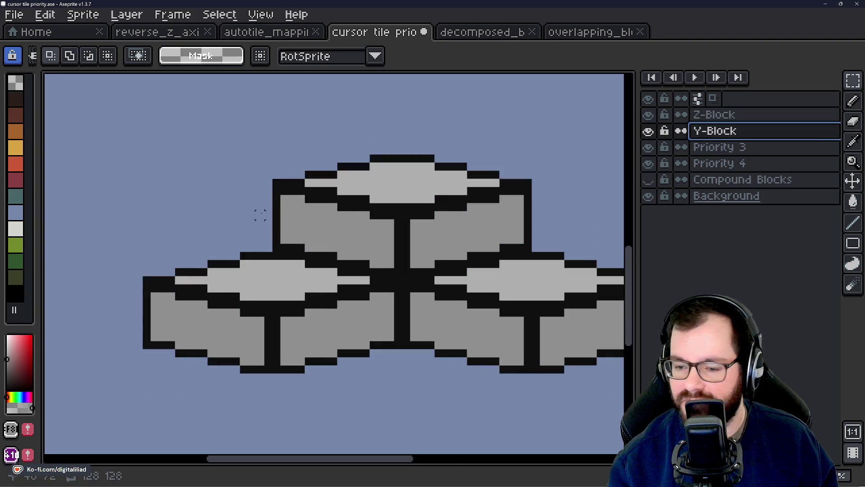
left_click_drag(268, 187, 318, 193)
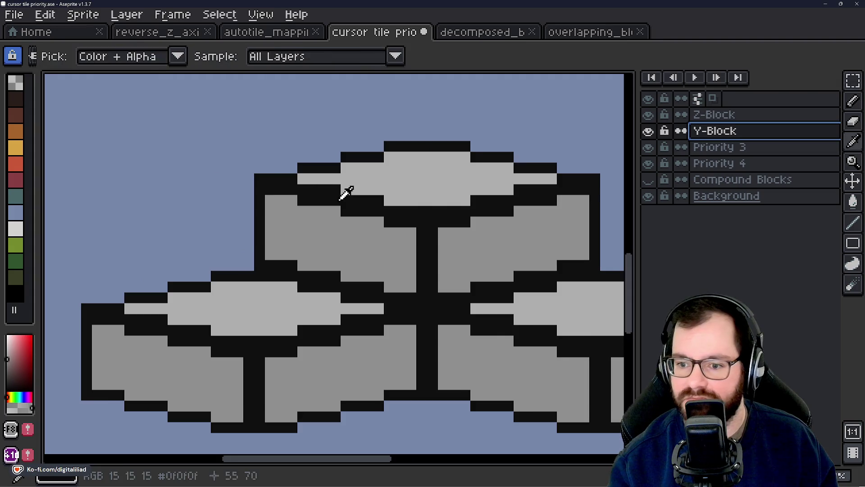
scroll(530, 221, "down", 1)
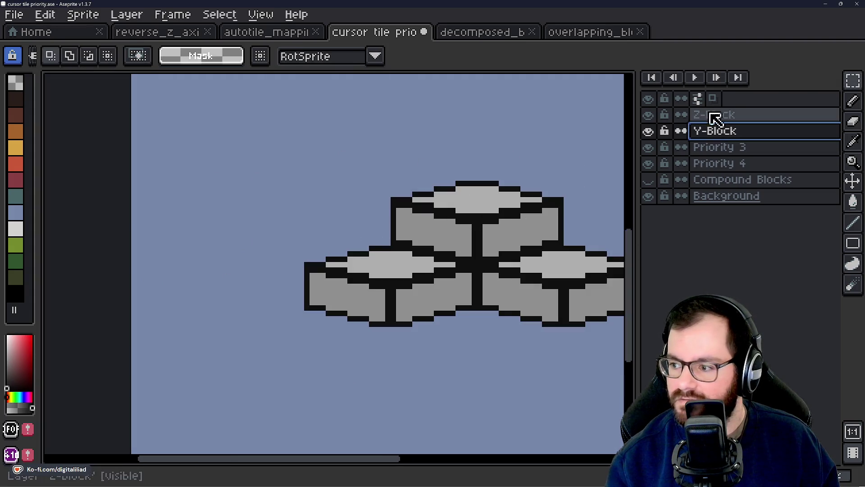
Rename Z-Block to 'Priority 1' and Y-Block to 'Priority 2'
double_click(734, 116)
type("Priority 1")
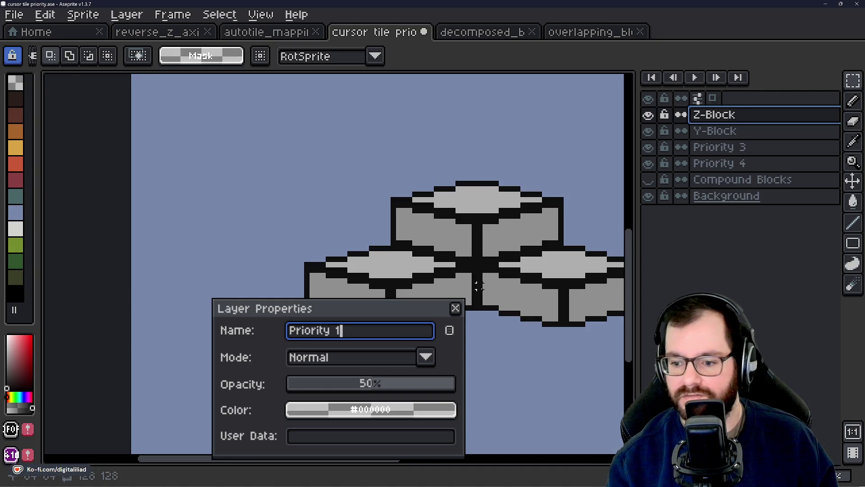
key("Return")
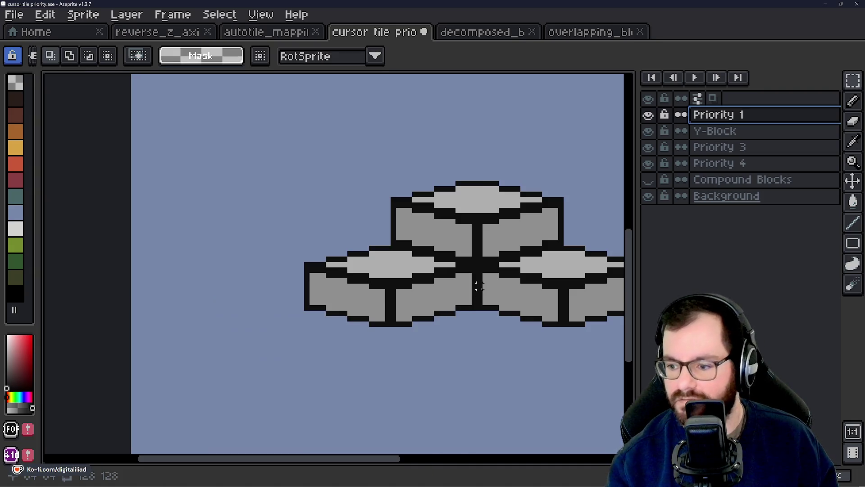
double_click(741, 133)
type("Priority 2")
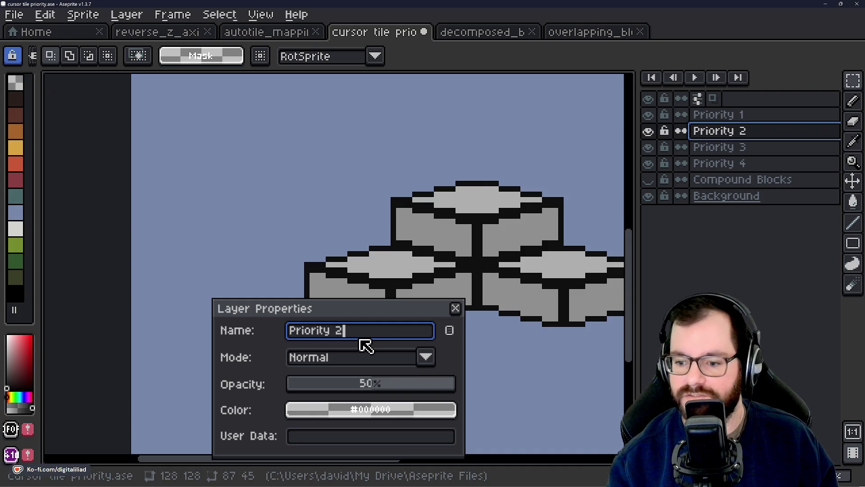
key("Return")
scroll(180, 242, "down", 2)
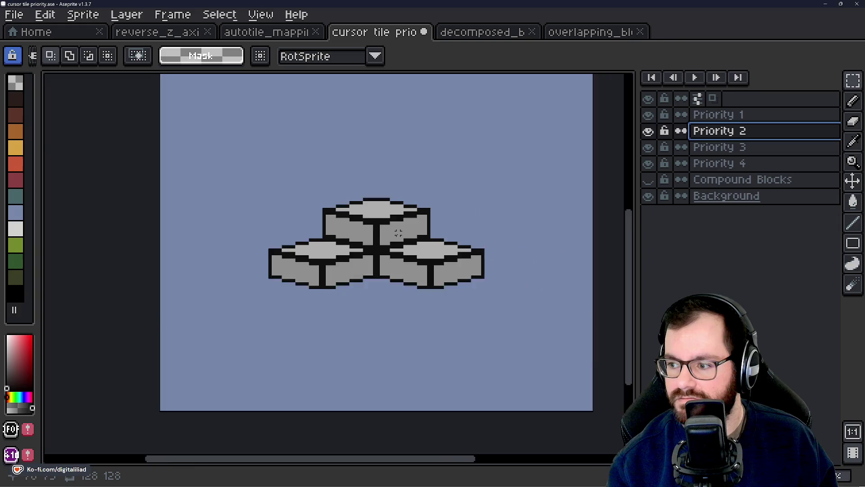
Make Priority 2 the active layer and switch to the pencil tool
scroll(380, 248, "up", 2)
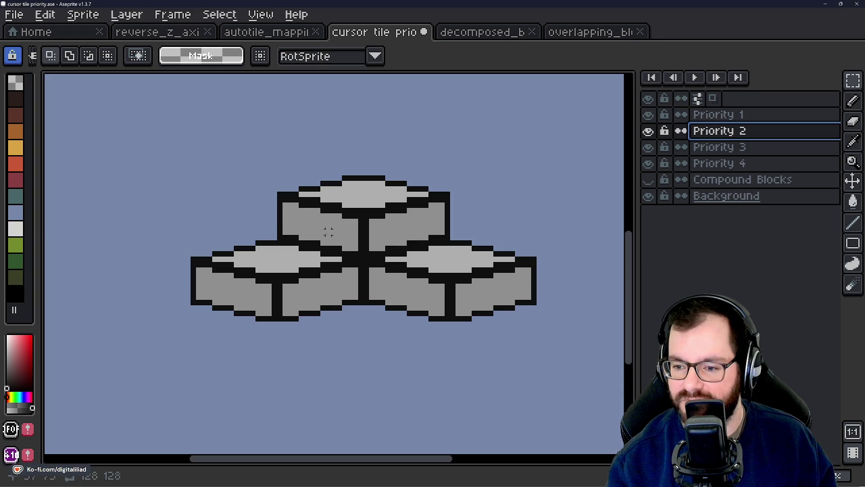
scroll(280, 238, "up", 1)
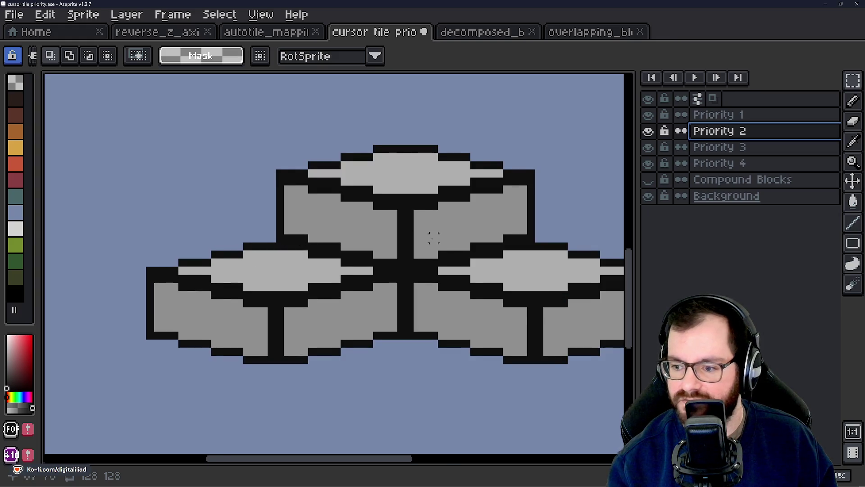
scroll(434, 238, "up", 1)
left_click(724, 116)
left_click(716, 131)
scroll(146, 228, "up", 1)
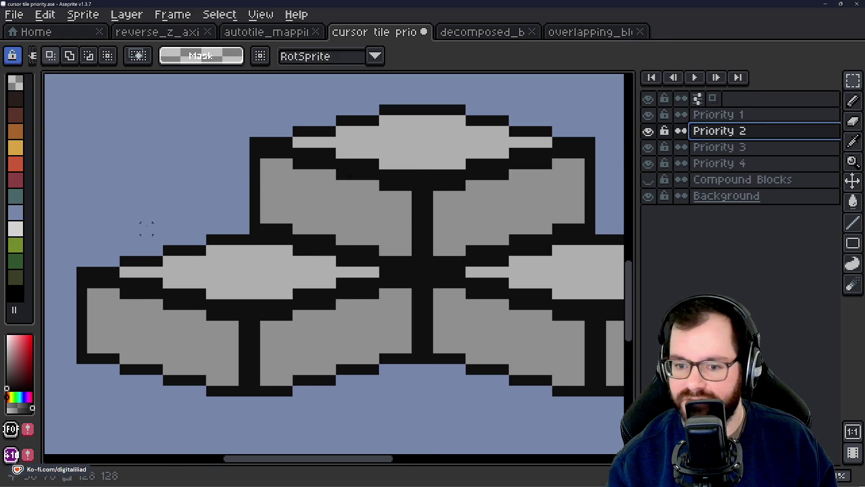
scroll(228, 168, "up", 1)
scroll(270, 180, "down", 1)
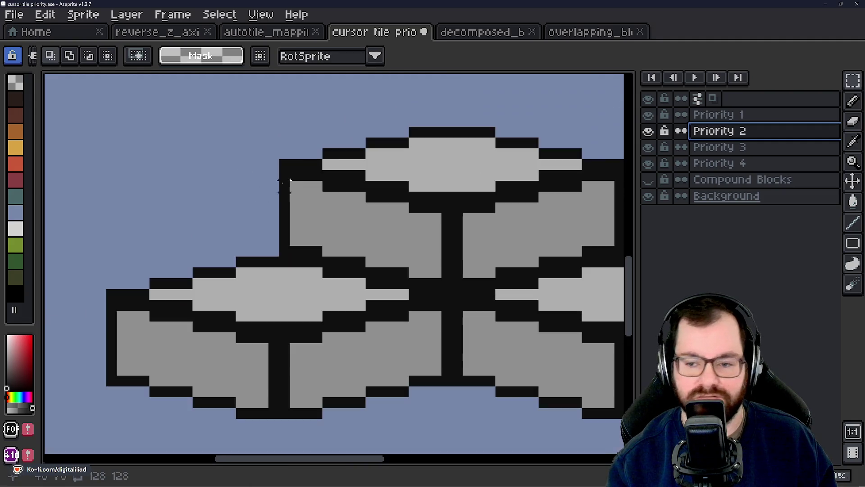
key("b")
Raise the opacity of Priority 2 and Priority 1 from 50% to 100% in Layer Properties
double_click(727, 135)
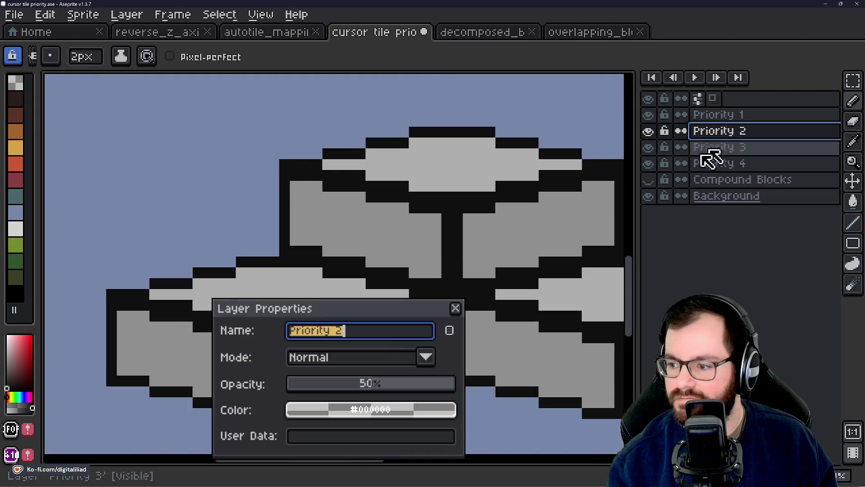
left_click_drag(400, 388, 593, 353)
left_click(456, 308)
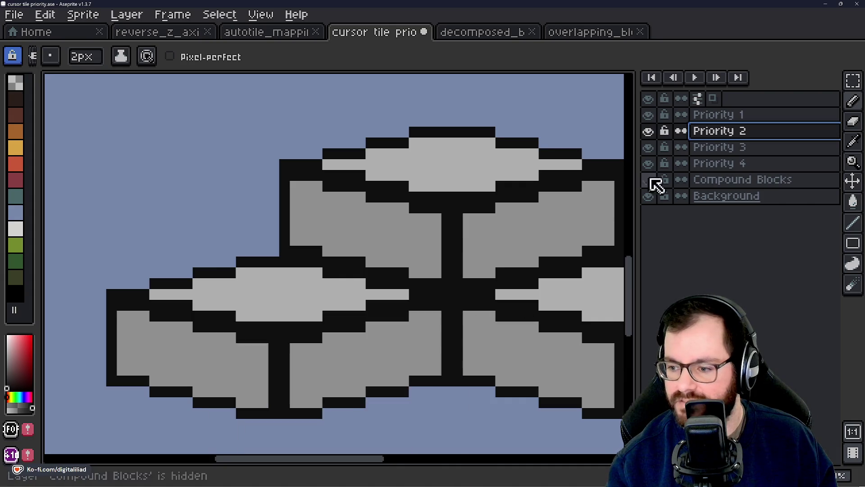
left_click(716, 118)
double_click(712, 118)
left_click_drag(383, 389, 461, 320)
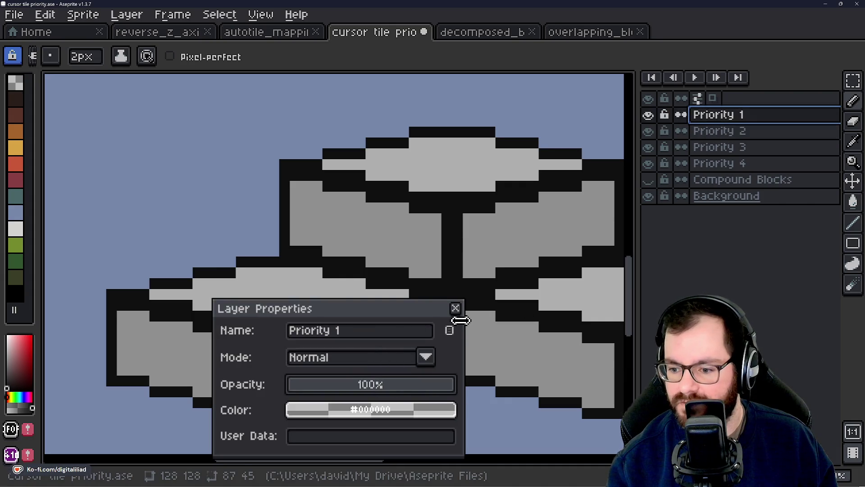
left_click(455, 308)
Draw a black stair-stepped line curve beneath the lower blocks with the Line tool
key("l")
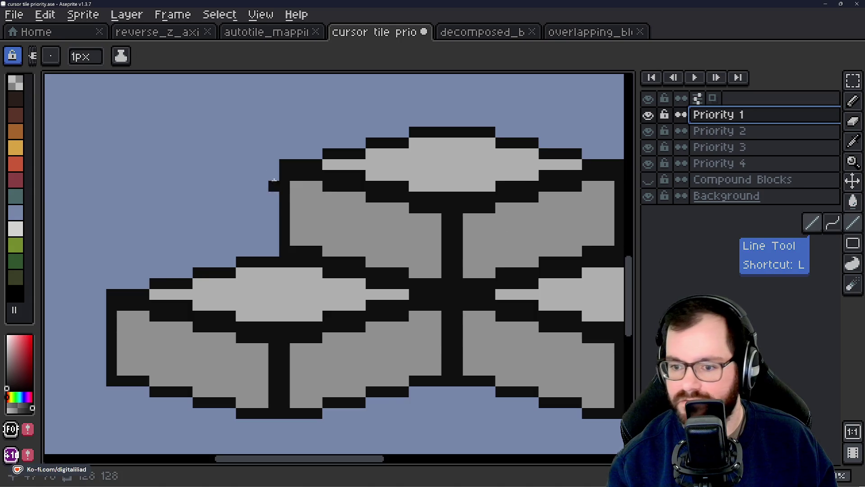
scroll(272, 178, "up", 2)
scroll(284, 169, "down", 2)
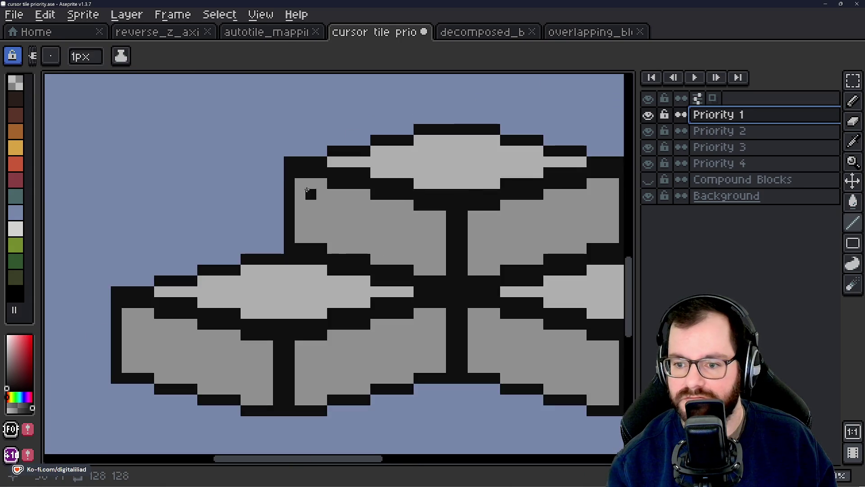
scroll(292, 173, "up", 1)
scroll(348, 183, "down", 1)
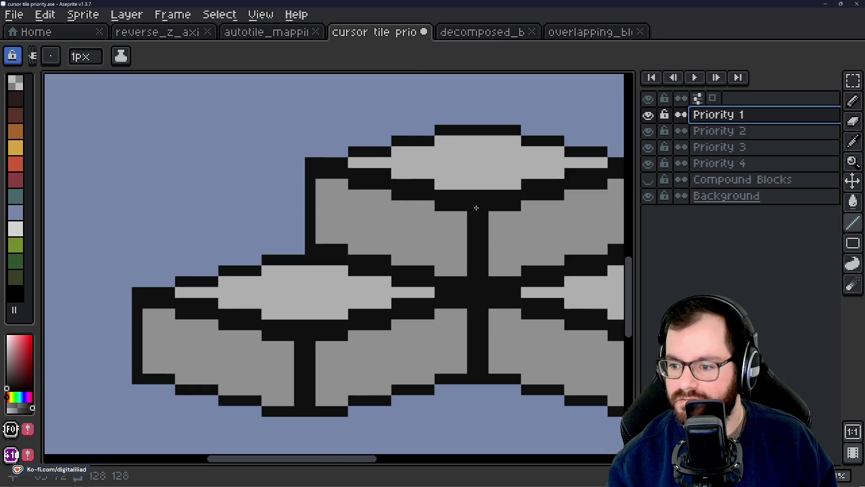
scroll(321, 320, "up", 1)
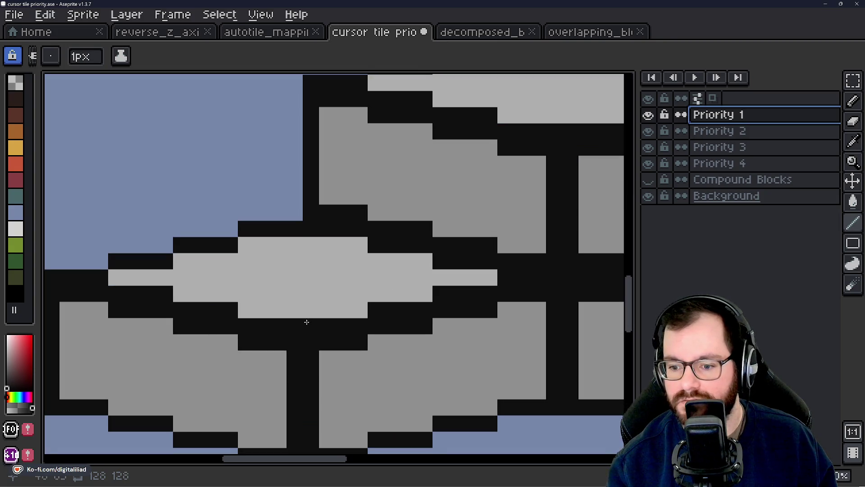
scroll(290, 276, "down", 2)
scroll(334, 283, "up", 1)
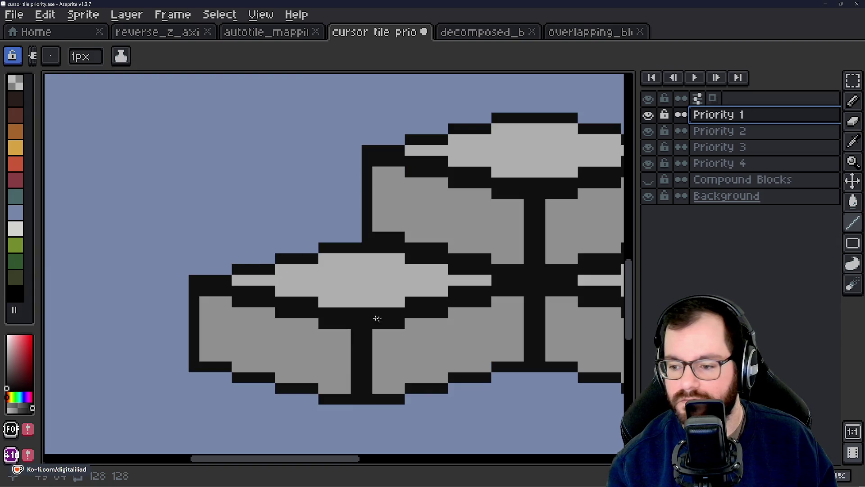
scroll(315, 252, "down", 2)
scroll(150, 273, "up", 1)
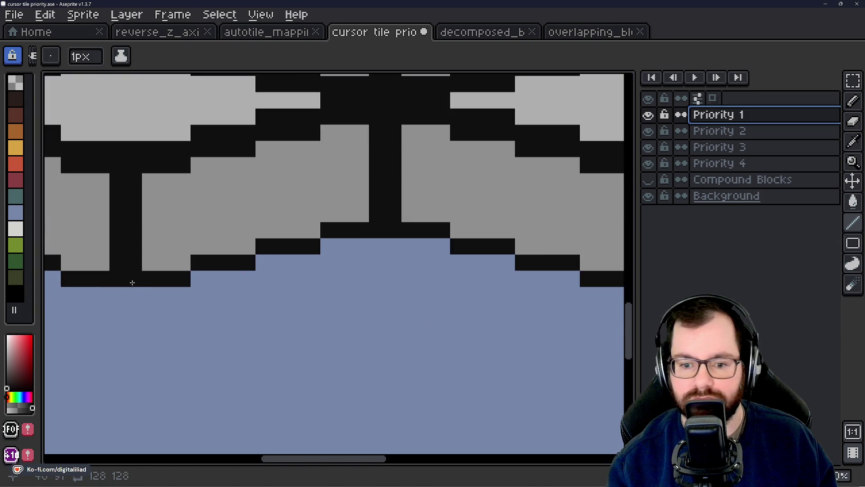
mouse_move(133, 296)
left_mouse_down()
mouse_move(179, 296)
mouse_move(197, 310)
mouse_move(235, 311)
mouse_move(260, 324)
mouse_move(315, 325)
mouse_move(328, 342)
mouse_move(354, 341)
left_mouse_up()
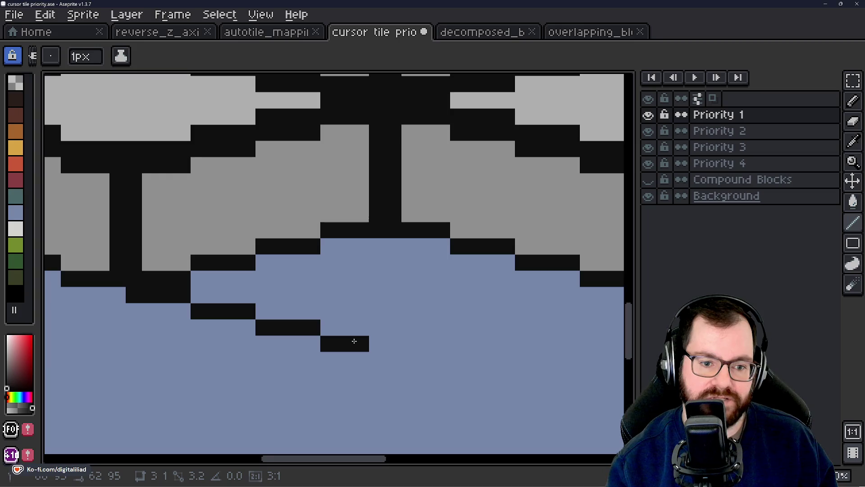
mouse_move(363, 346)
left_mouse_down()
mouse_move(446, 345)
mouse_move(421, 325)
mouse_move(357, 318)
mouse_move(416, 321)
mouse_move(455, 303)
mouse_move(492, 306)
mouse_move(511, 288)
mouse_move(554, 290)
left_mouse_up()
scroll(519, 345, "down", 1)
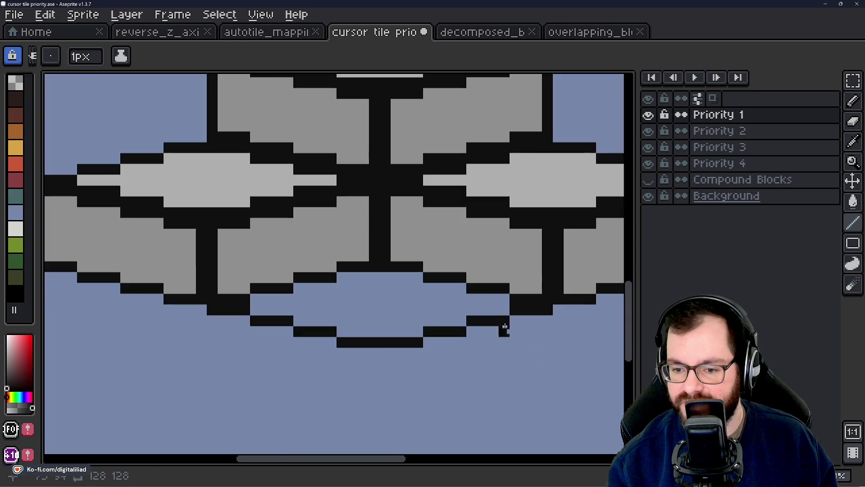
left_click_drag(460, 225, 456, 250)
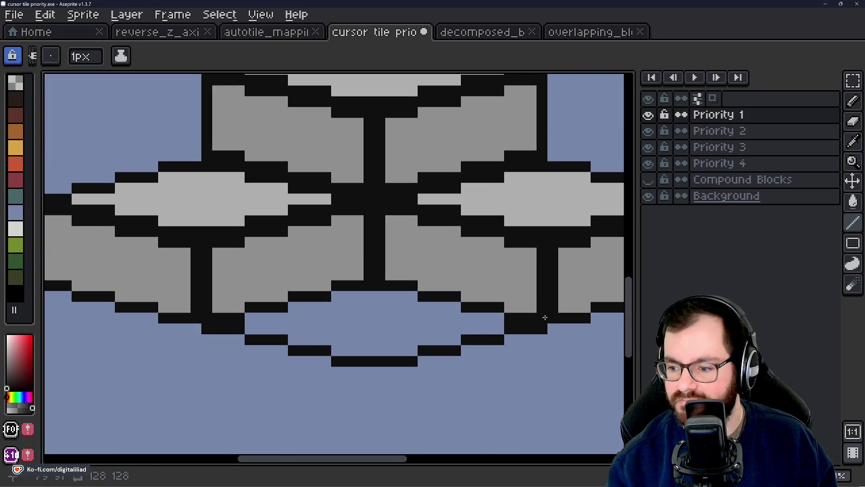
Hide Priority 2 and 3 and toggle Priority 1 to check the new curve
left_click(649, 132)
left_click(649, 148)
left_click(649, 148)
left_click(649, 116)
left_click(649, 116)
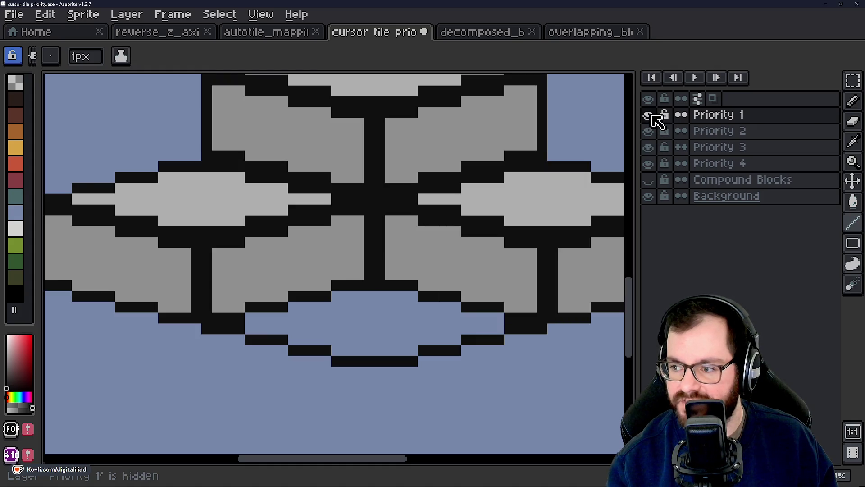
left_click(649, 116)
Toggle Priority 1 on and off to compare the curve, leaving it visible
left_click(649, 116)
left_click(649, 117)
left_click(649, 116)
left_click(650, 116)
left_click(650, 115)
left_click_drag(441, 270, 422, 297)
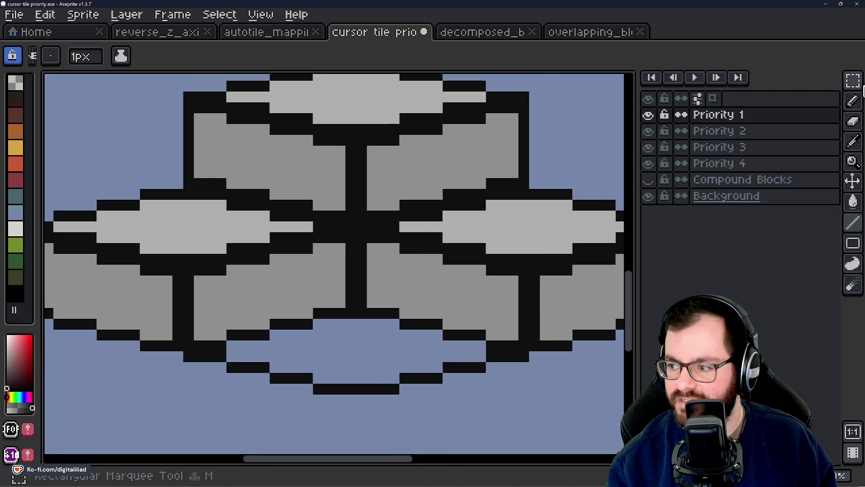
Move the Priority 1 bottom curve up about 8 pixels with the Move tool
left_click(853, 181)
mouse_move(354, 357)
left_mouse_down()
mouse_move(344, 238)
mouse_move(344, 266)
mouse_move(326, 278)
mouse_move(346, 278)
mouse_move(346, 288)
mouse_move(345, 272)
mouse_move(203, 257)
mouse_move(180, 267)
mouse_move(228, 301)
mouse_move(252, 334)
mouse_move(296, 301)
mouse_move(295, 284)
mouse_move(350, 278)
left_mouse_up()
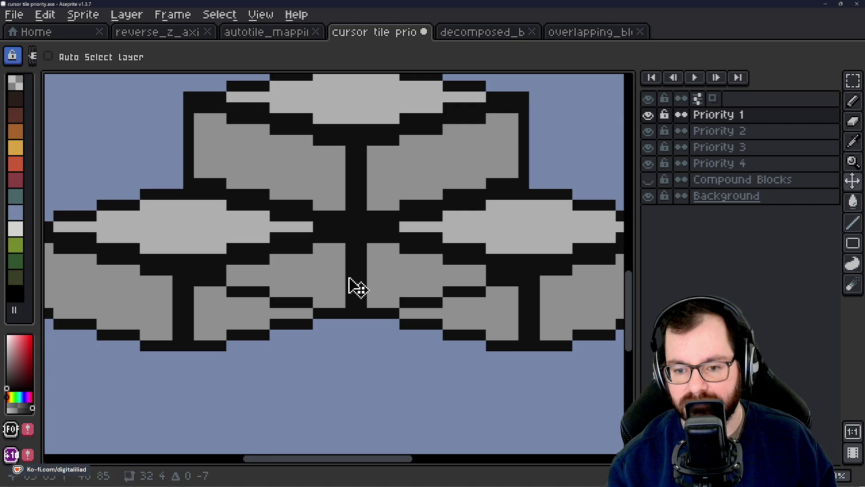
scroll(276, 344, "up", 2)
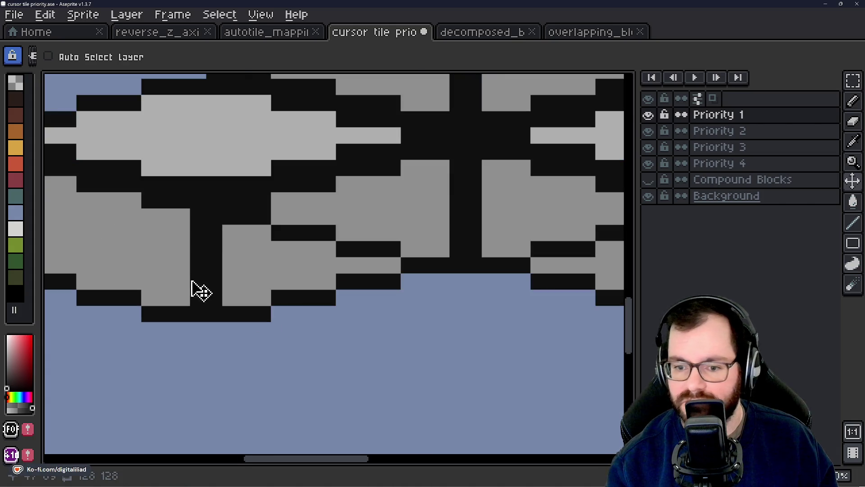
Hide Priority 2–4 and draw the outline's vertical left side with the Line tool
left_click(648, 130)
left_click(648, 147)
left_click(648, 163)
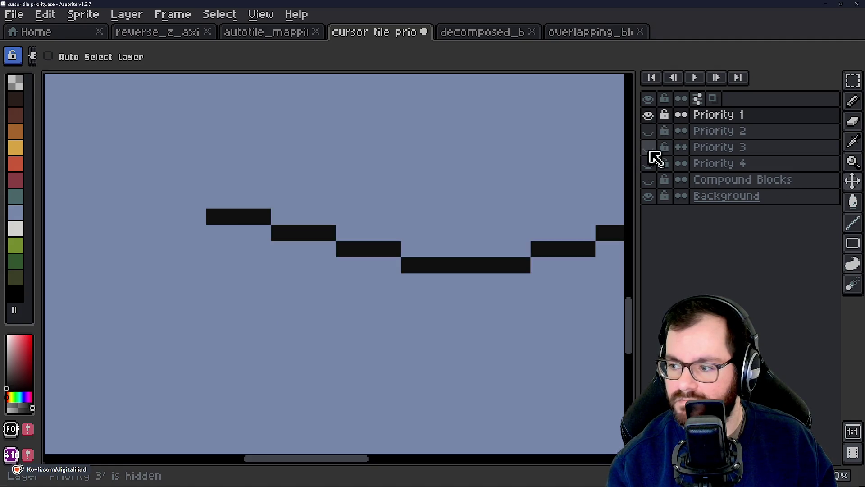
left_click(853, 223)
scroll(213, 247, "up", 1)
left_click_drag(215, 216, 218, 399)
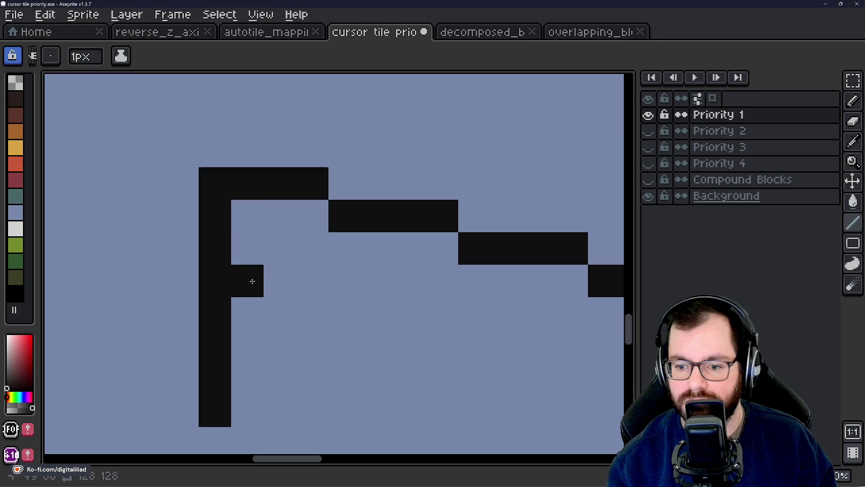
scroll(116, 251, "down", 2)
mouse_move(219, 272)
left_mouse_down()
mouse_move(182, 251)
mouse_move(195, 278)
mouse_move(254, 303)
left_mouse_up()
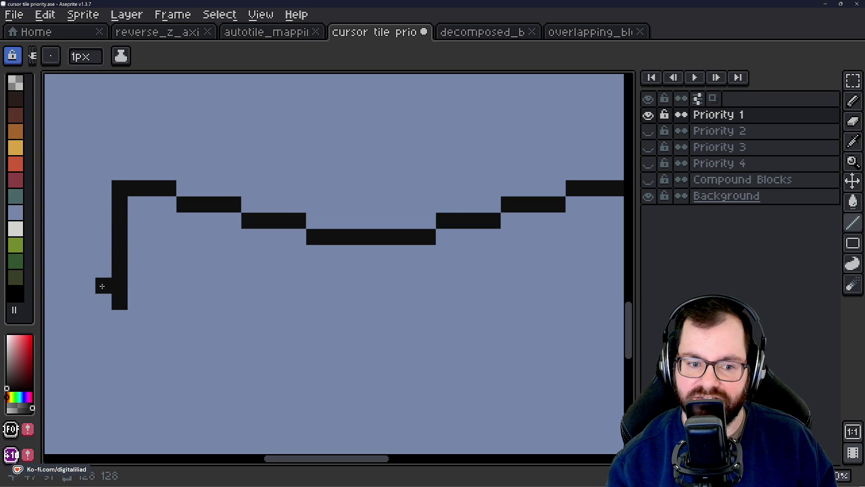
Draw the stepped bottom edge and the vertical right side of the outline
mouse_move(133, 300)
left_mouse_down()
mouse_move(185, 302)
mouse_move(247, 328)
mouse_move(297, 335)
left_mouse_up()
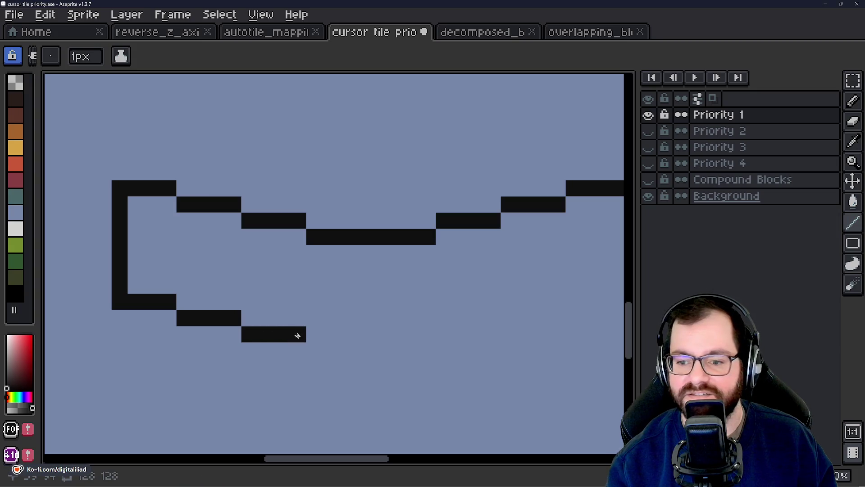
left_click(428, 351, "shift")
mouse_move(403, 289)
left_mouse_down()
mouse_move(297, 296)
mouse_move(396, 324)
mouse_move(394, 334)
left_mouse_up()
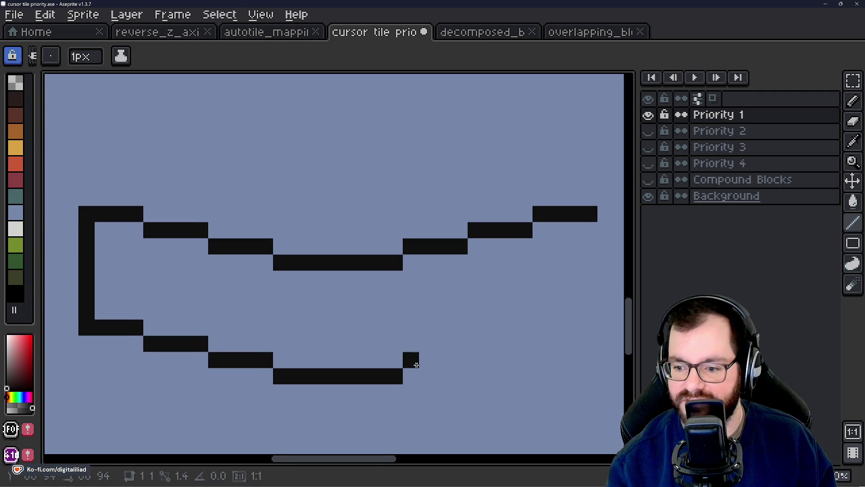
left_click(469, 343, "shift")
left_click(525, 339, "shift")
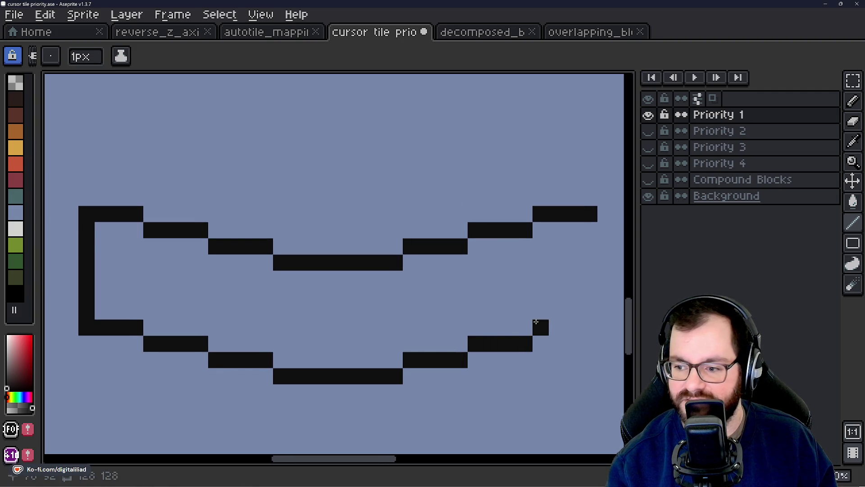
left_click(585, 325, "shift")
left_click_drag(589, 230, 588, 327)
Thicken the upper edge with stepped pixels and draw a central stem to the bottom
mouse_move(89, 196)
left_mouse_down()
mouse_move(135, 197)
mouse_move(265, 232)
mouse_move(284, 245)
mouse_move(374, 246)
mouse_move(432, 232)
mouse_move(473, 209)
mouse_move(518, 211)
mouse_move(539, 191)
mouse_move(594, 195)
left_mouse_up()
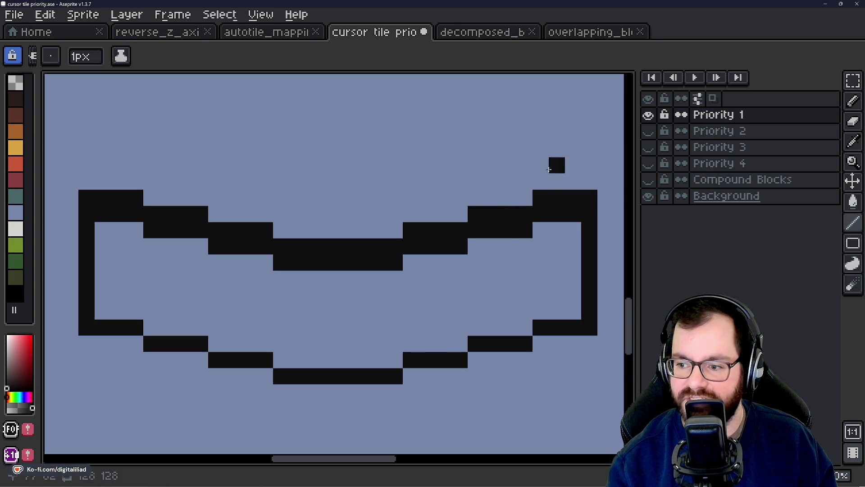
mouse_move(525, 179)
left_mouse_down()
mouse_move(481, 181)
mouse_move(459, 165)
mouse_move(417, 163)
mouse_move(393, 149)
mouse_move(302, 149)
mouse_move(281, 165)
mouse_move(145, 180)
left_mouse_up()
scroll(292, 226, "down", 2)
scroll(292, 225, "up", 2)
left_click_drag(313, 243, 315, 329)
mouse_move(327, 256)
left_mouse_down()
mouse_move(333, 329)
mouse_move(351, 318)
left_mouse_up()
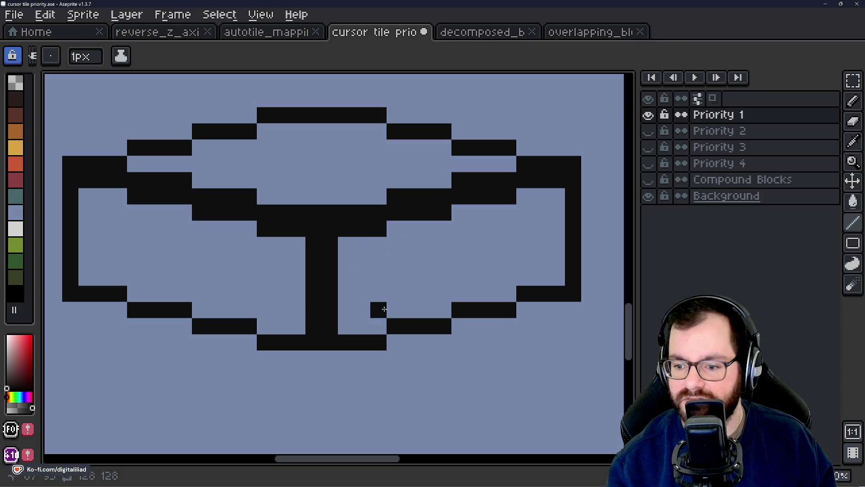
scroll(486, 311, "down", 2)
left_click_drag(470, 299, 425, 281)
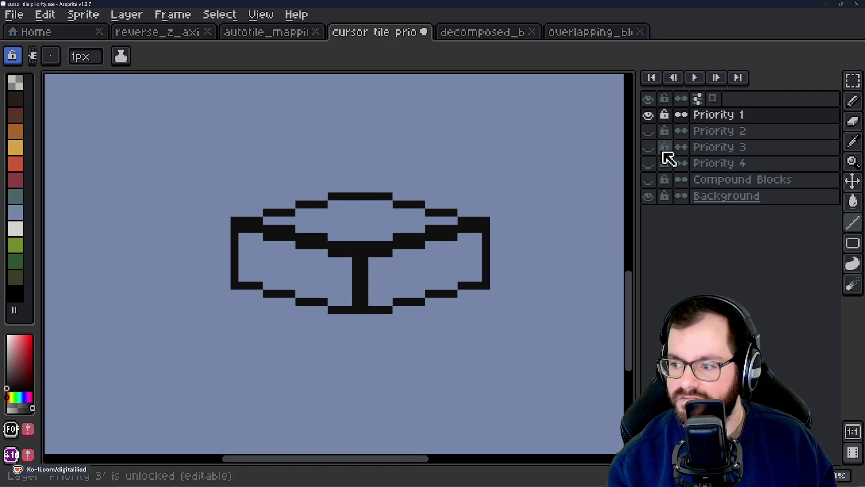
Toggle Priority 4 on and off to compare with the outline, then hide it
left_click(648, 163)
left_click(654, 165)
left_click(654, 165)
left_click(653, 165)
left_click(653, 164)
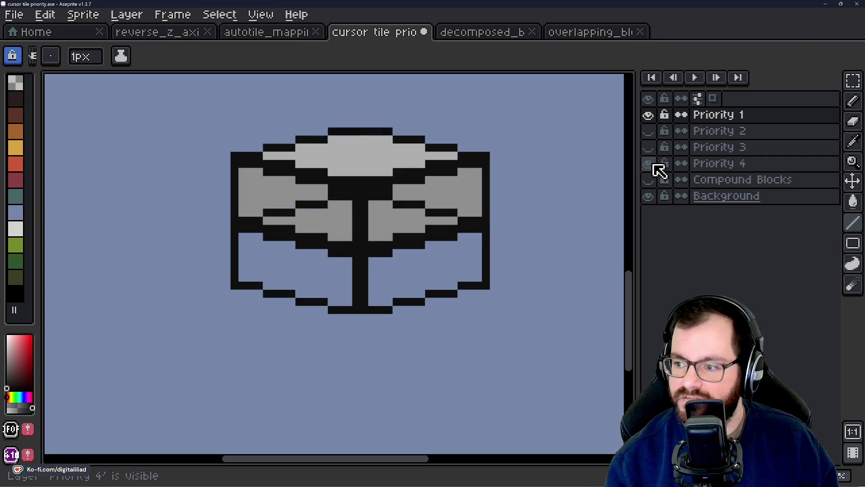
scroll(310, 226, "up", 1)
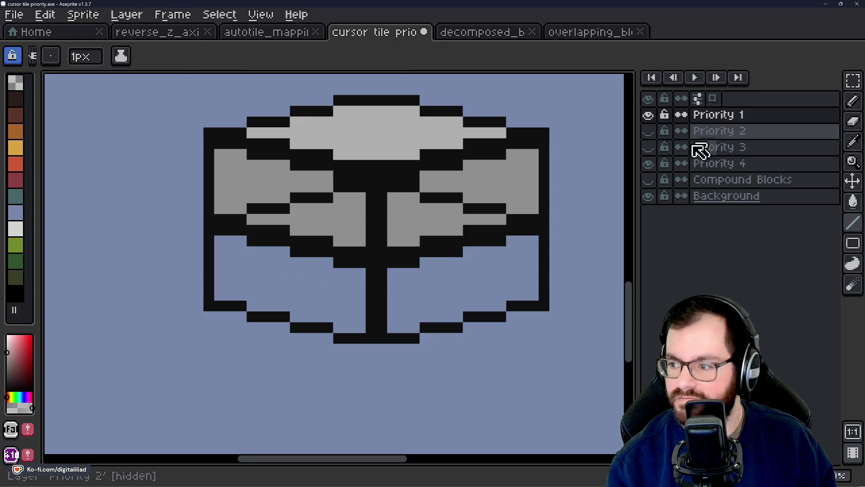
left_click(649, 164)
Bucket-fill the block's top face light grey and both lower faces grey
key("g")
left_click(368, 220)
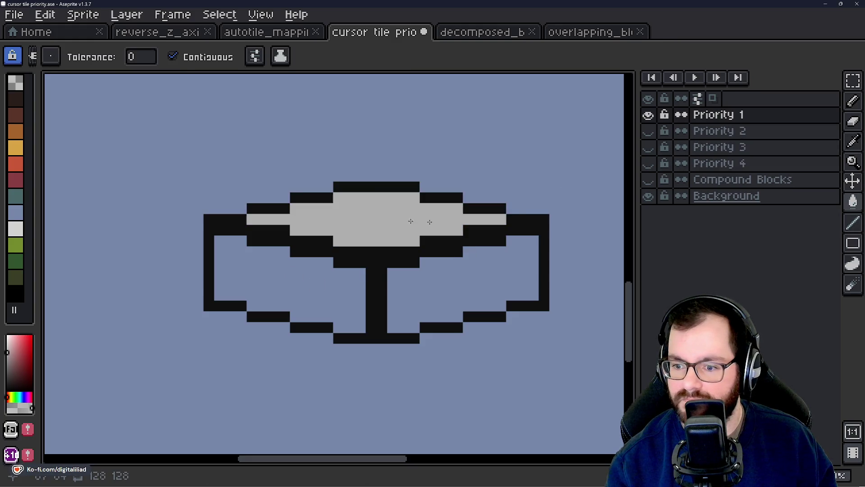
left_click(651, 166)
key("i")
key("g")
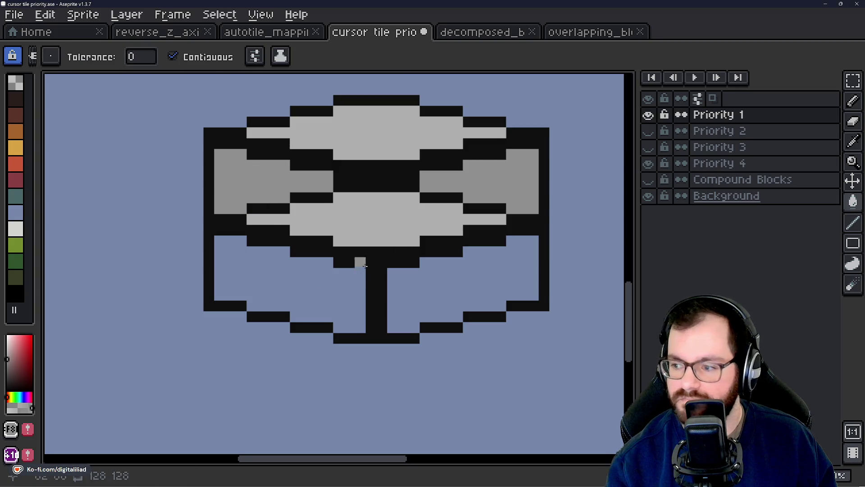
left_click(312, 292)
left_click(423, 286)
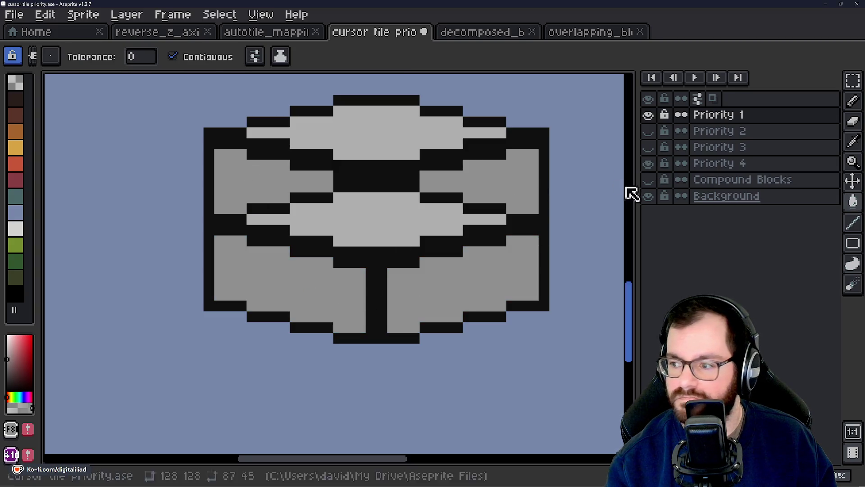
left_click(648, 163)
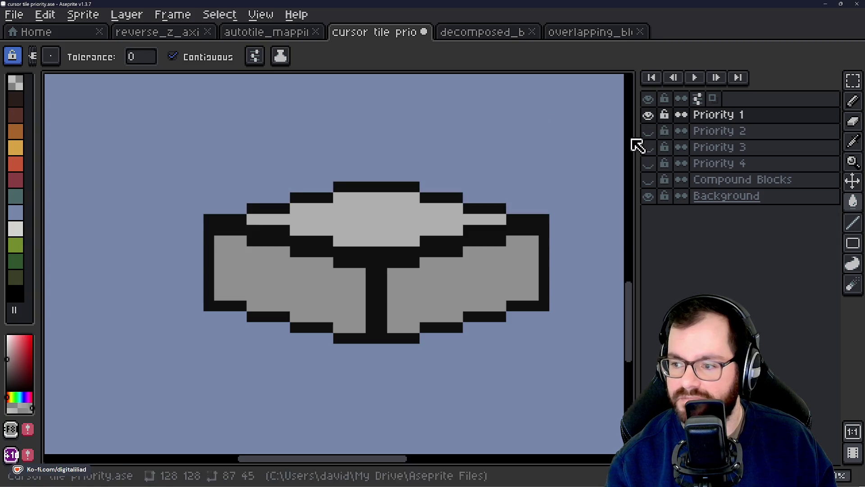
Hide Priority 1, show Priority 2 and 3, select Priority 2 and pick black
left_click(648, 115)
left_click(649, 132)
left_click(648, 148)
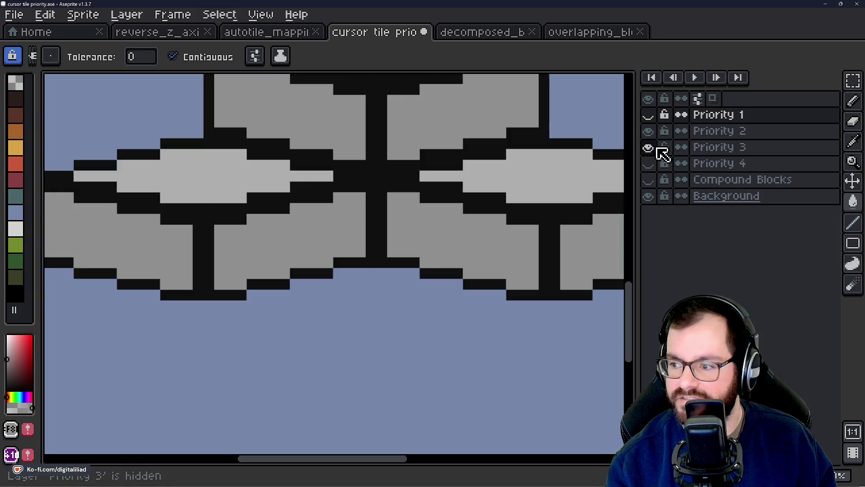
scroll(406, 300, "down", 2)
scroll(356, 198, "up", 1)
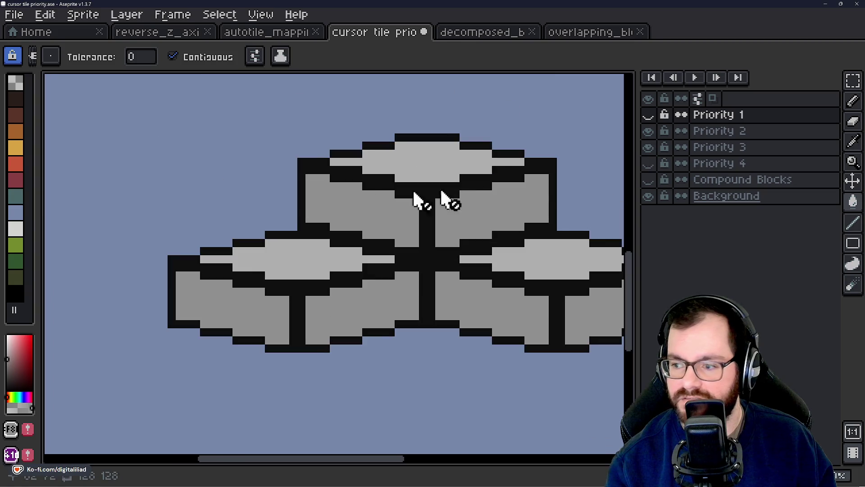
left_click(721, 131)
scroll(291, 177, "up", 1)
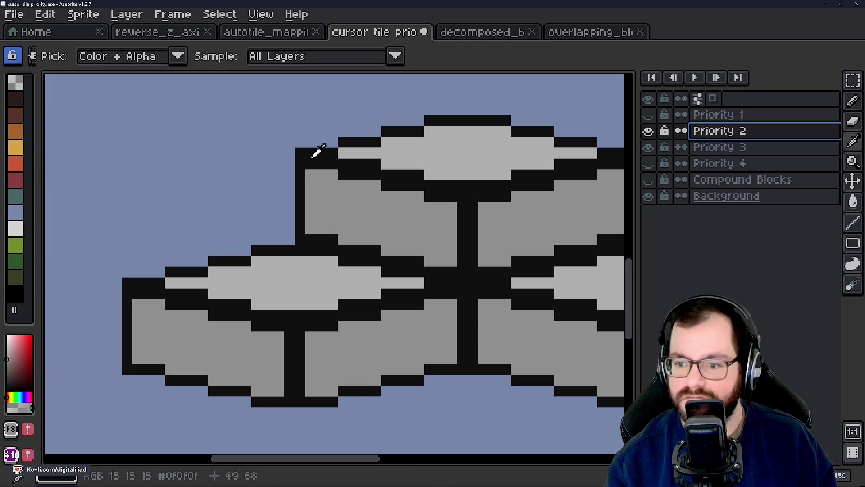
left_click(304, 174, "alt")
scroll(303, 175, "up", 1)
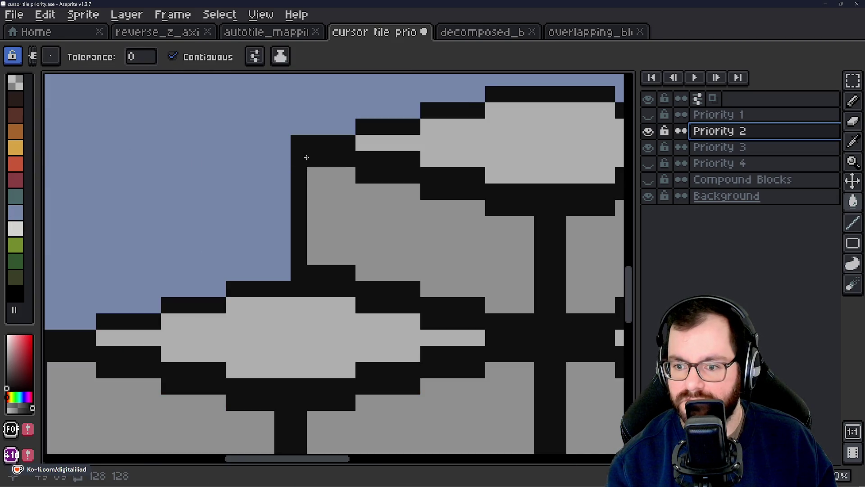
Undo the accidental black fill and switch to the Line tool
scroll(337, 225, "down", 1)
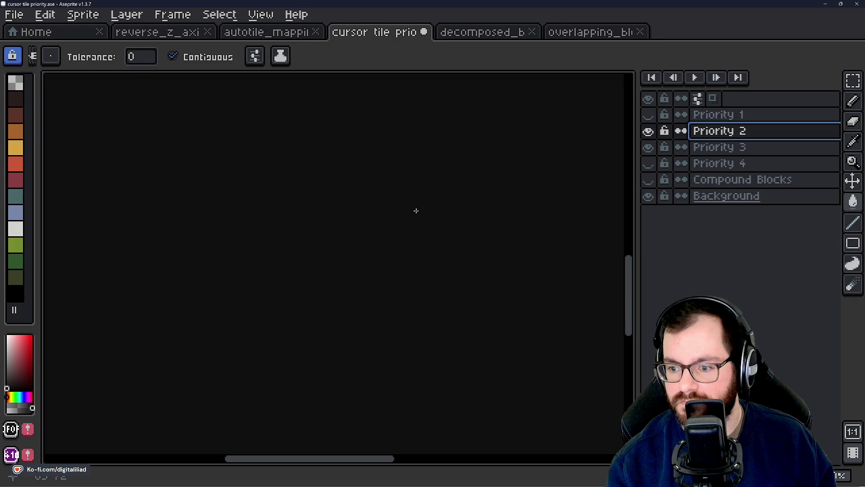
left_click(416, 210)
key("ctrl+z")
left_click(853, 224)
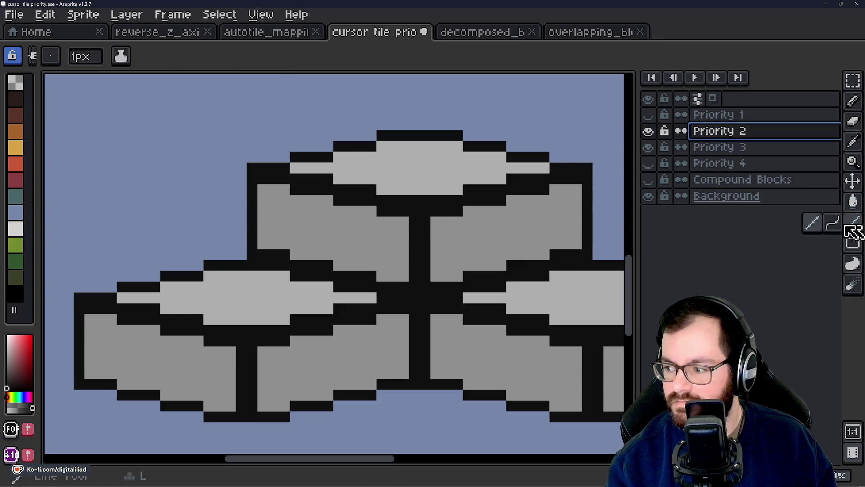
scroll(372, 204, "up", 1)
With Priority 3 hidden, draw the stepped black top-face edges on Priority 2
left_click_drag(390, 217, 442, 216)
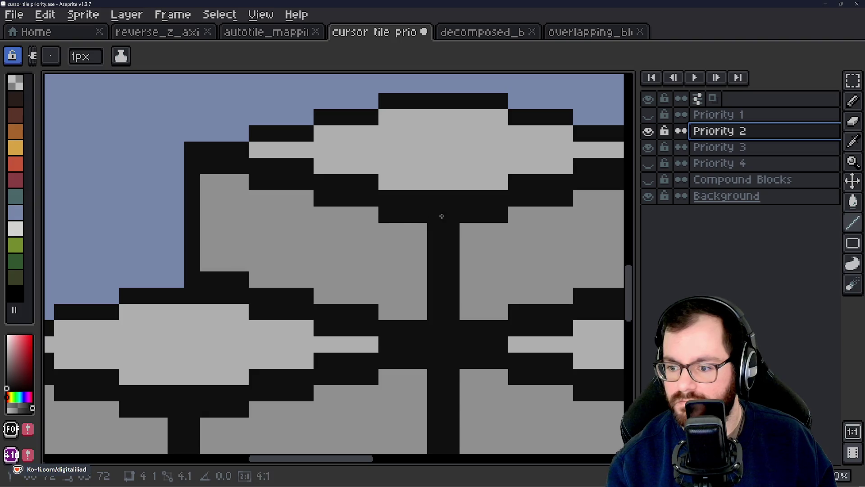
left_click(648, 147)
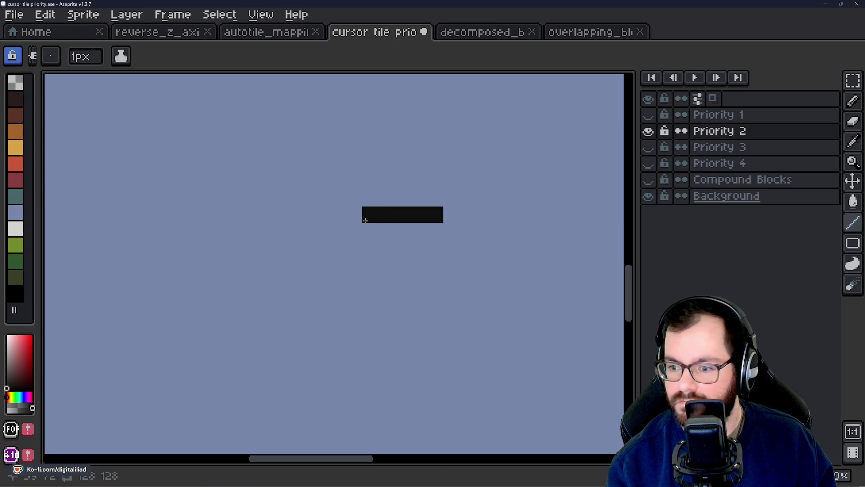
left_click_drag(371, 202, 261, 182)
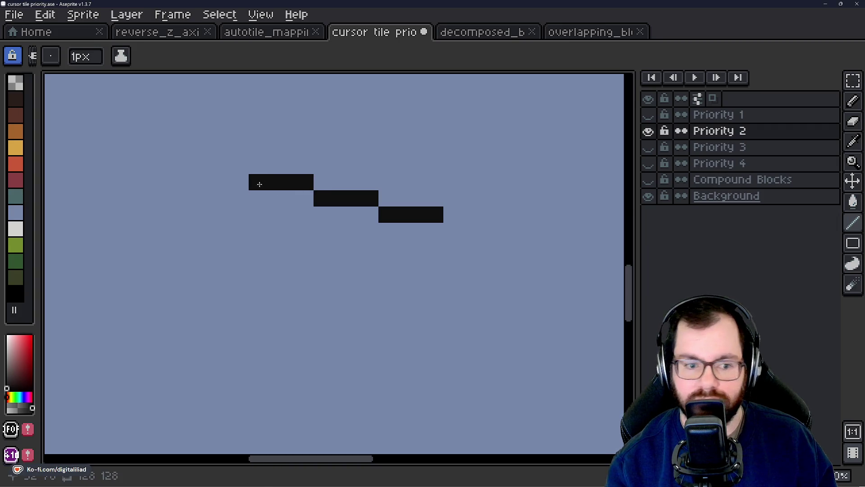
left_click_drag(254, 262, 268, 265)
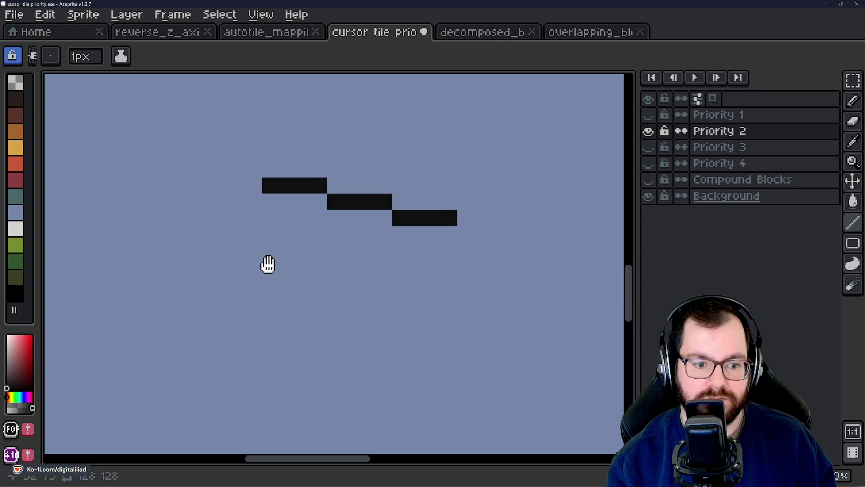
mouse_move(255, 170)
left_mouse_down()
mouse_move(197, 170)
mouse_move(122, 198)
mouse_move(87, 198)
left_mouse_up()
scroll(241, 193, "left", 3)
mouse_move(77, 200)
left_mouse_down()
mouse_move(194, 243)
mouse_move(112, 199)
mouse_move(76, 200)
mouse_move(73, 213)
mouse_move(175, 214)
mouse_move(194, 230)
mouse_move(238, 230)
mouse_move(261, 245)
mouse_move(366, 250)
mouse_move(502, 217)
left_mouse_up()
Compare the new outline against Priority 3, leaving Priority 3 hidden
scroll(460, 233, "down", 2)
left_click(649, 148)
left_click(649, 148)
left_click(649, 148)
left_click(649, 148)
left_click(649, 148)
left_click(652, 150)
left_click(651, 150)
left_click(651, 150)
left_click(652, 150)
left_click(651, 150)
left_click(651, 150)
left_click(652, 150)
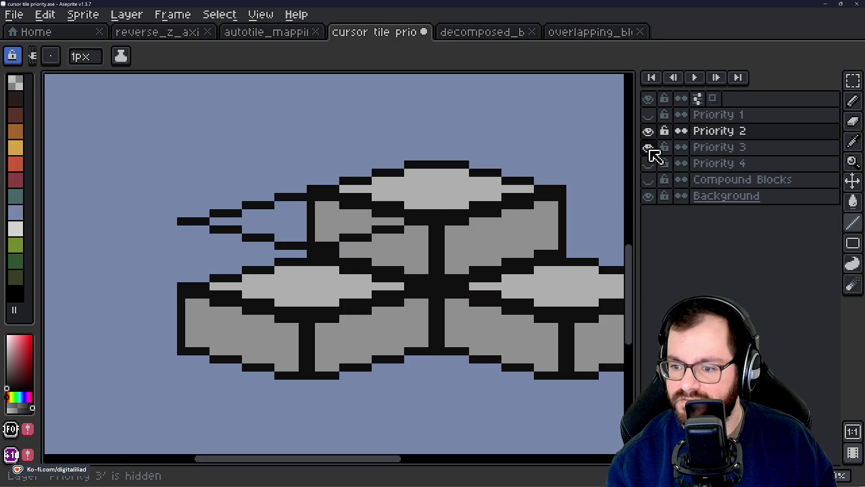
left_click(650, 150)
scroll(350, 286, "up", 1)
Draw the block's right side, stepped bottom edges and left side to close the outline
left_click_drag(516, 169, 512, 207)
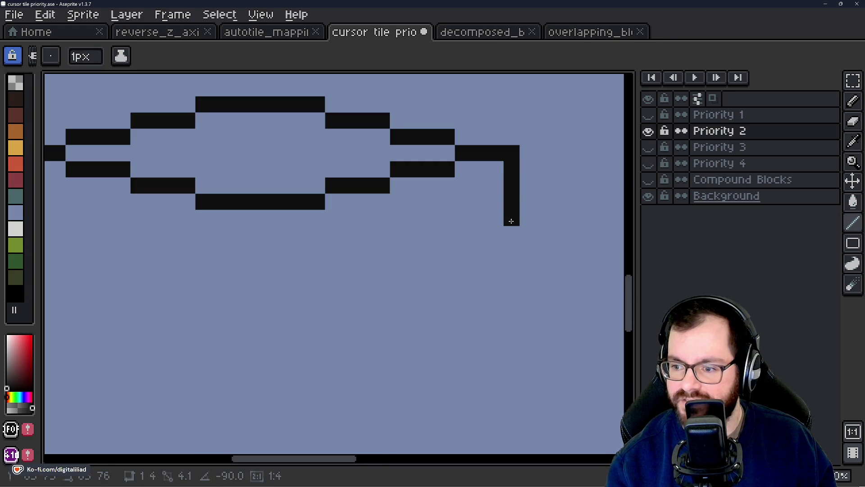
left_click(510, 244)
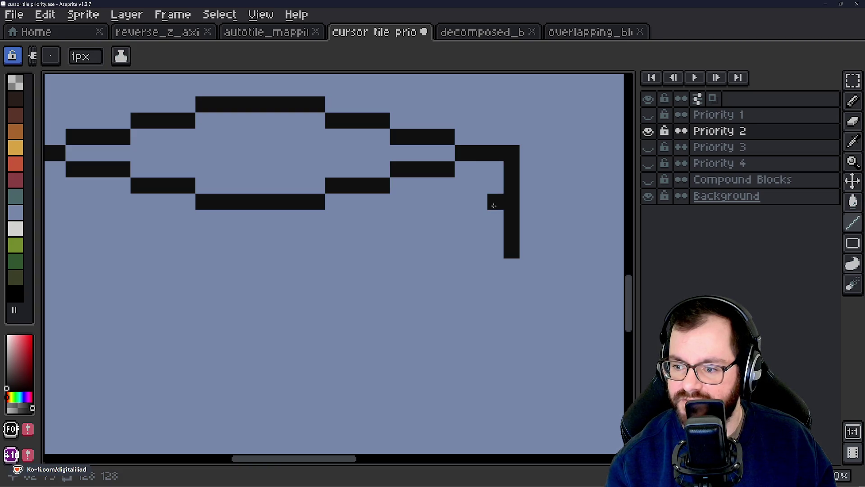
left_click(512, 266)
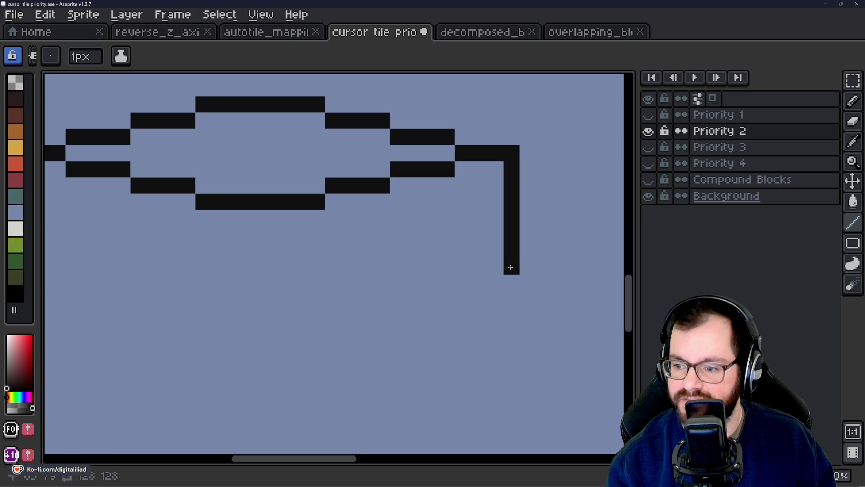
left_click(462, 266, "shift")
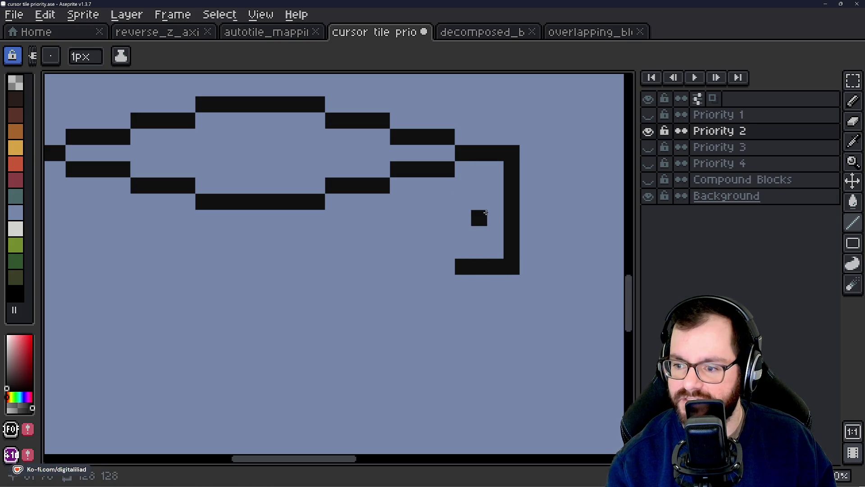
mouse_move(449, 271)
left_mouse_down()
mouse_move(380, 297)
mouse_move(212, 296)
mouse_move(199, 311)
mouse_move(282, 293)
mouse_move(200, 286)
mouse_move(209, 272)
mouse_move(141, 272)
mouse_move(129, 255)
mouse_move(78, 253)
left_mouse_up()
left_click(317, 314)
left_click_drag(80, 160, 80, 252)
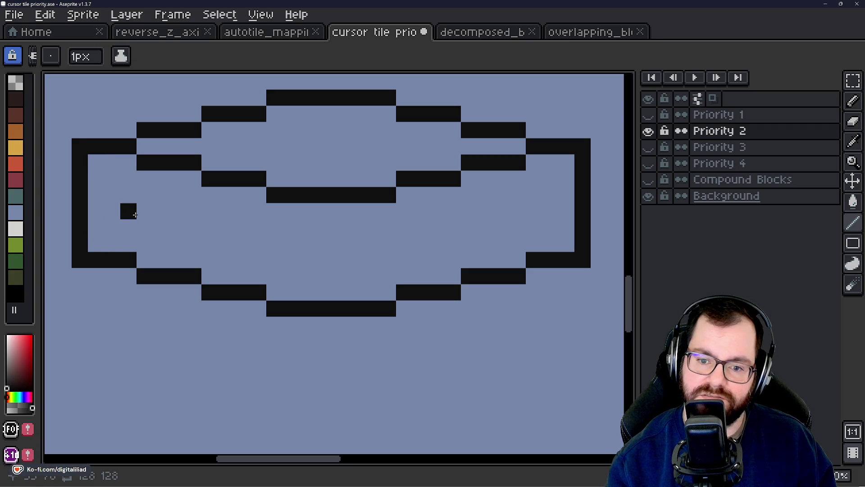
Draw the thick stem of the central T divider
scroll(320, 244, "down", 1)
scroll(320, 228, "up", 1)
mouse_move(320, 227)
left_mouse_down()
mouse_move(320, 311)
mouse_move(337, 259)
mouse_move(336, 304)
left_mouse_up()
scroll(342, 289, "down", 2)
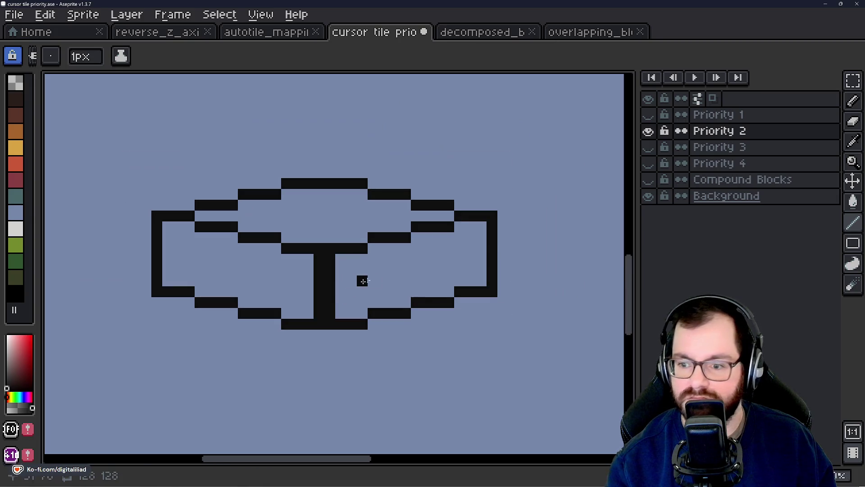
left_click_drag(429, 271, 305, 252)
Compare the Priority 2 and Priority 3 outlines, ending with Priority 3 hidden
left_click(650, 150)
left_click(650, 150)
left_click(650, 149)
left_click(650, 149)
left_click(650, 150)
left_click(650, 150)
left_click(650, 150)
left_click(650, 150)
left_click(650, 151)
left_click(650, 151)
left_click(649, 151)
left_click(650, 151)
left_click(650, 151)
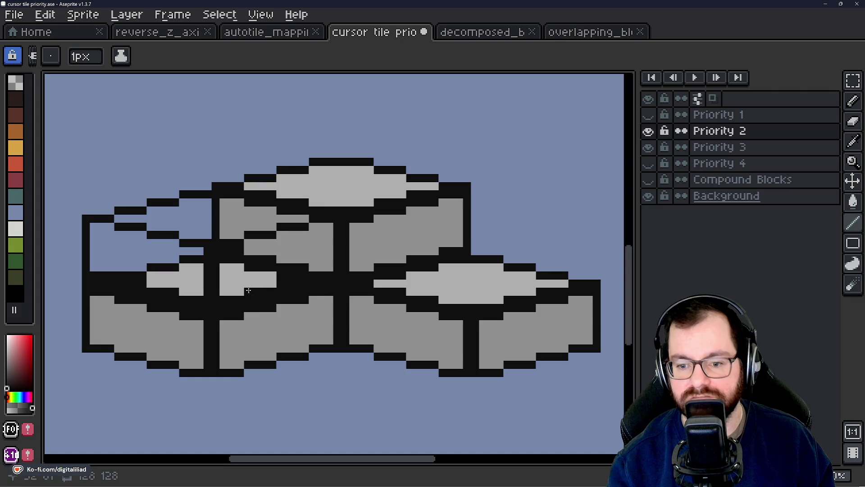
left_click(652, 138)
left_click(651, 138)
left_click(652, 144)
left_click(651, 145)
left_click(652, 145)
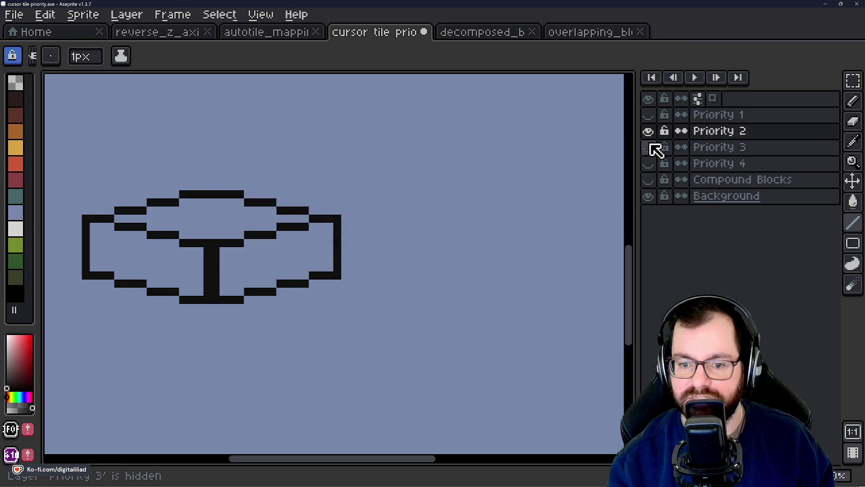
Marquee-select the lower half of the outline and nudge it down 1 pixel
scroll(125, 274, "up", 3)
scroll(273, 195, "left", 3)
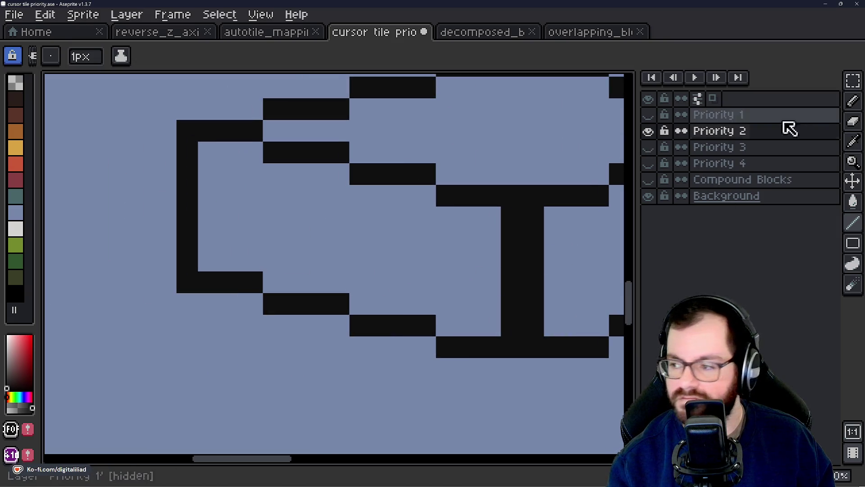
key("m")
scroll(430, 234, "down", 3)
mouse_move(210, 247)
left_mouse_down()
mouse_move(525, 281)
mouse_move(563, 298)
left_mouse_up()
key("Down")
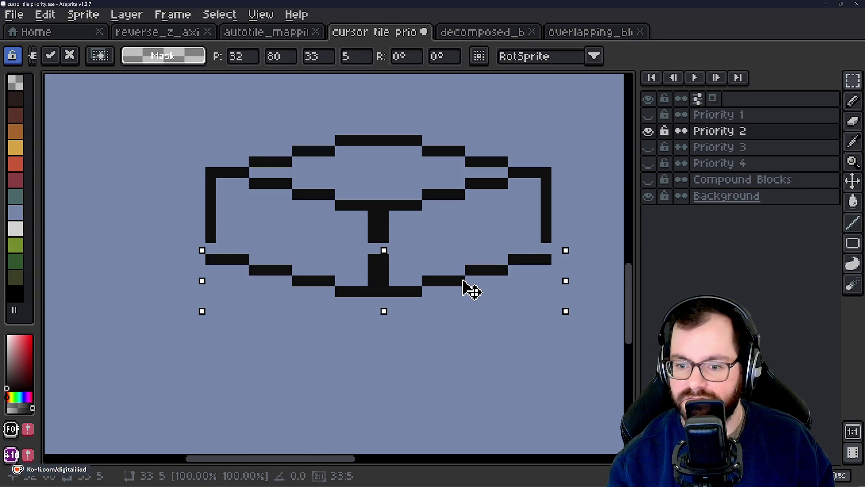
key("ctrl+d")
scroll(274, 262, "up", 2)
Fill the gaps in the centre stem with short Pencil lines
key("b")
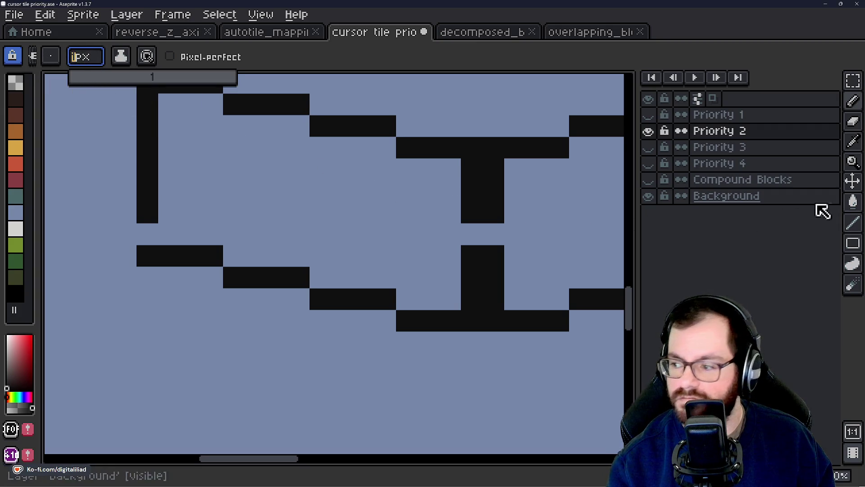
left_click(851, 223)
left_click_drag(290, 232, 226, 255)
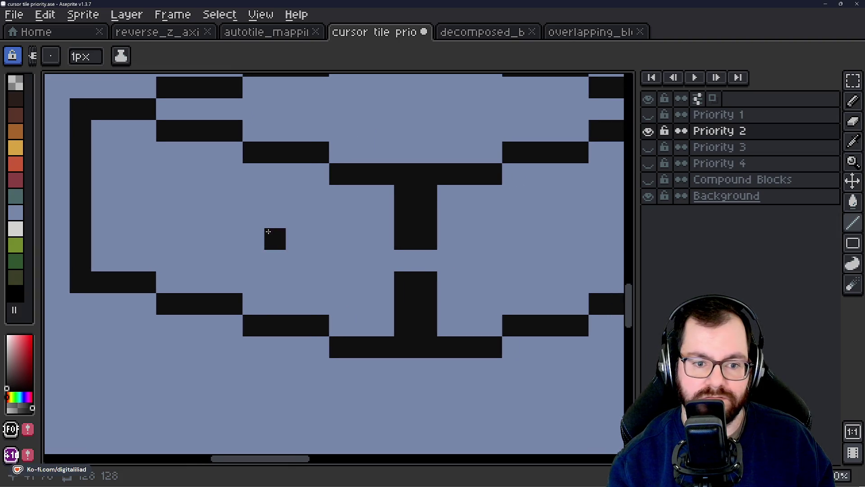
scroll(280, 237, "down", 1)
mouse_move(306, 242)
left_mouse_down()
mouse_move(295, 250)
mouse_move(300, 259)
left_mouse_up()
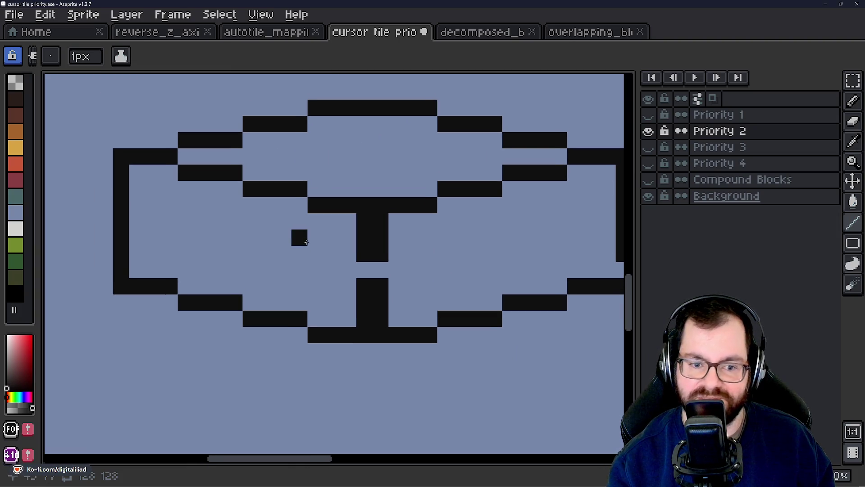
left_click_drag(381, 270, 364, 269)
mouse_move(428, 270)
left_mouse_down()
mouse_move(360, 282)
mouse_move(440, 279)
left_mouse_up()
Thicken the upper-left corner and the inner upper edges of the outline
mouse_move(144, 203)
left_mouse_down()
mouse_move(191, 218)
mouse_move(253, 218)
mouse_move(255, 234)
mouse_move(275, 235)
left_mouse_up()
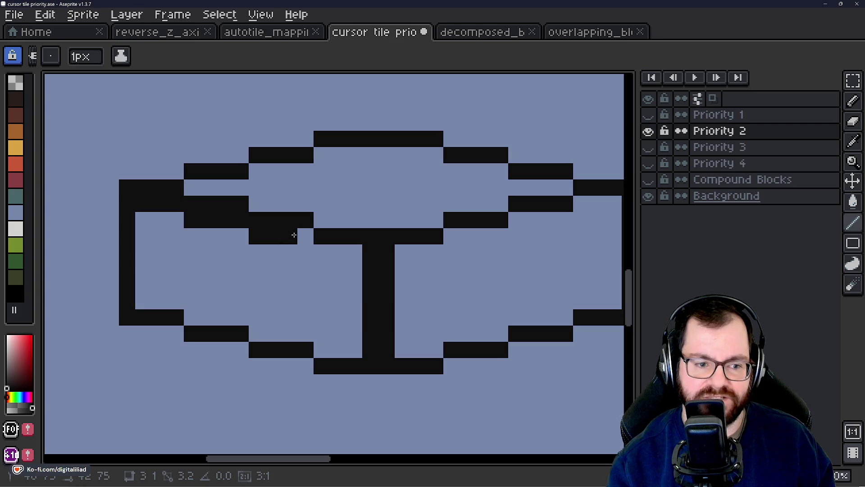
mouse_move(302, 236)
left_mouse_down()
mouse_move(320, 245)
mouse_move(430, 248)
mouse_move(423, 260)
mouse_move(378, 258)
left_mouse_up()
left_click(373, 233)
mouse_move(422, 237)
left_mouse_down()
mouse_move(437, 216)
mouse_move(517, 205)
mouse_move(519, 218)
left_mouse_up()
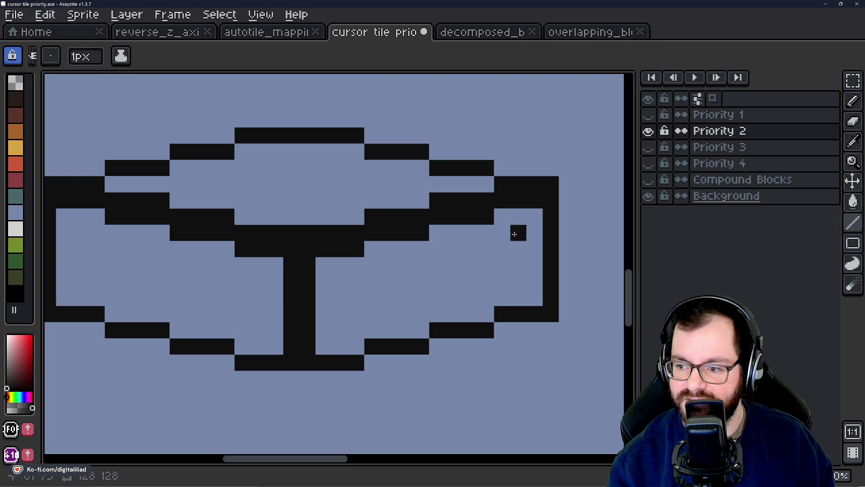
scroll(473, 271, "down", 3)
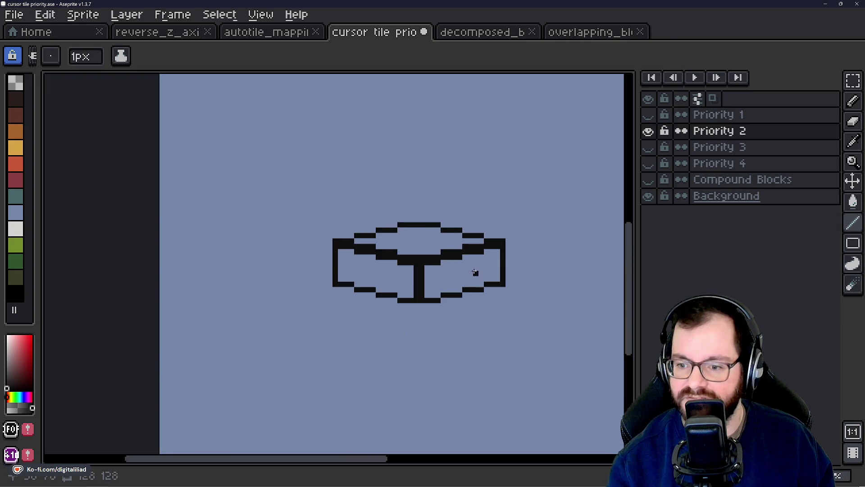
Compare the layers with Priority 3 on and off, leaving it hidden
left_click(649, 147)
left_click(651, 145)
left_click(651, 146)
left_click(651, 145)
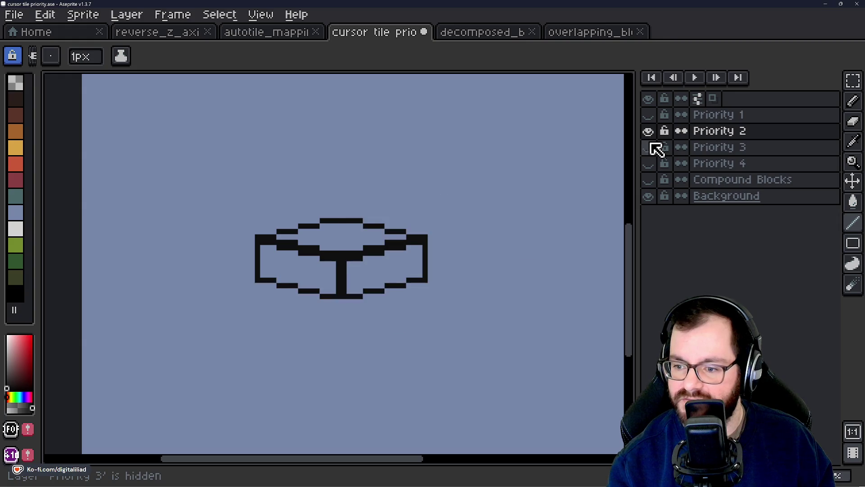
left_click(652, 145)
left_click(651, 145)
left_click(651, 145)
left_click(651, 145)
left_click(651, 146)
left_click(651, 145)
left_click(651, 147)
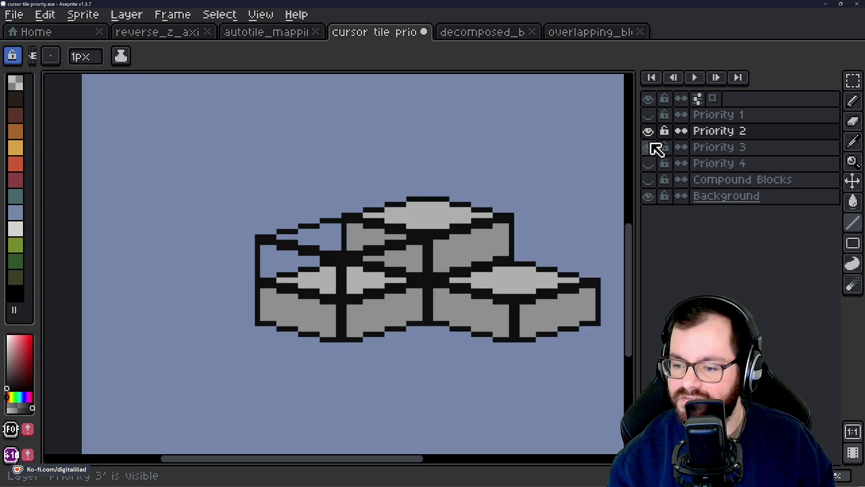
left_click(652, 145)
Marquee the area around the lone block, deselect, and show Priority 3 again
scroll(450, 268, "right", 2)
left_click(852, 84)
mouse_move(205, 161)
left_mouse_down()
mouse_move(267, 207)
mouse_move(472, 303)
left_mouse_up()
key("ctrl+d")
left_click(649, 147)
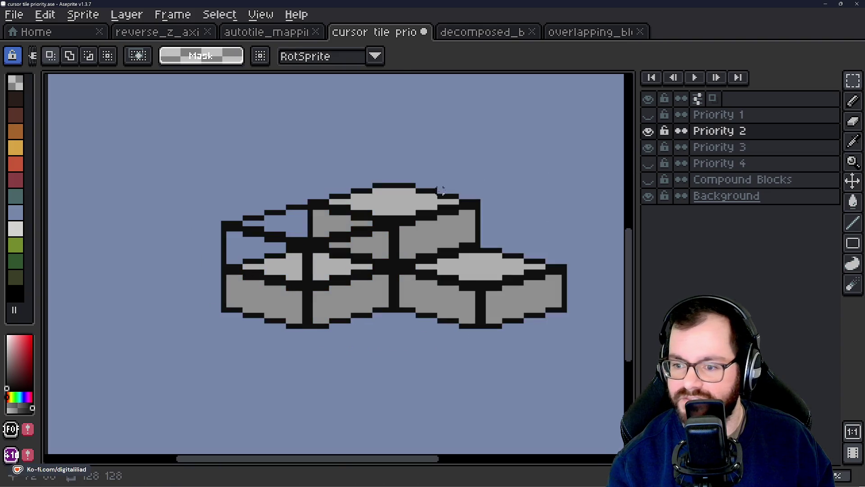
Bucket-fill the left block's top light grey and its other faces mid grey
left_click(412, 192, "alt")
key("g")
left_click(310, 221)
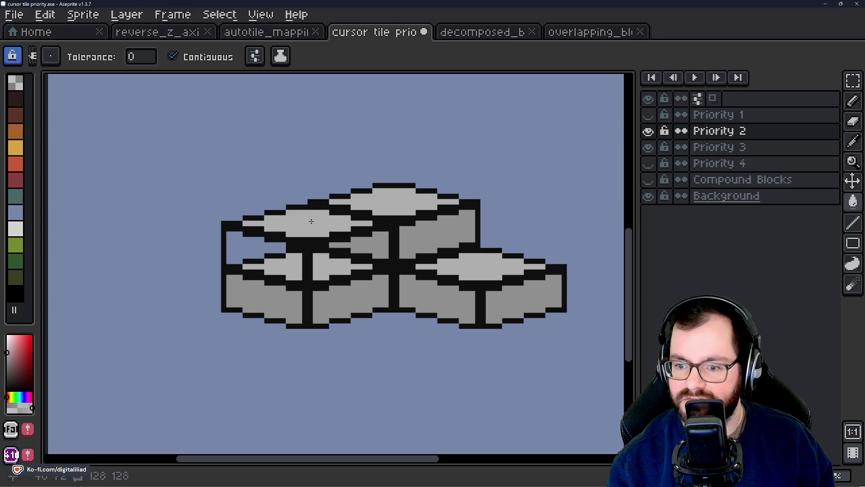
left_click(454, 222, "alt")
left_click(319, 262)
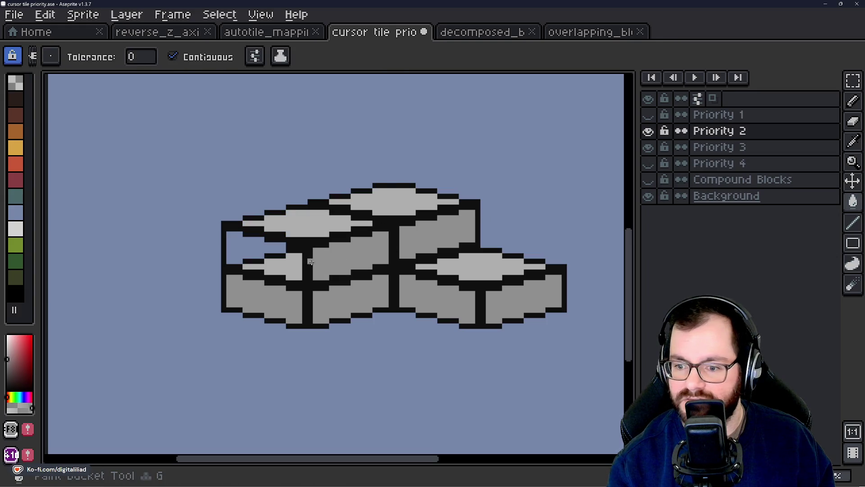
left_click(270, 252)
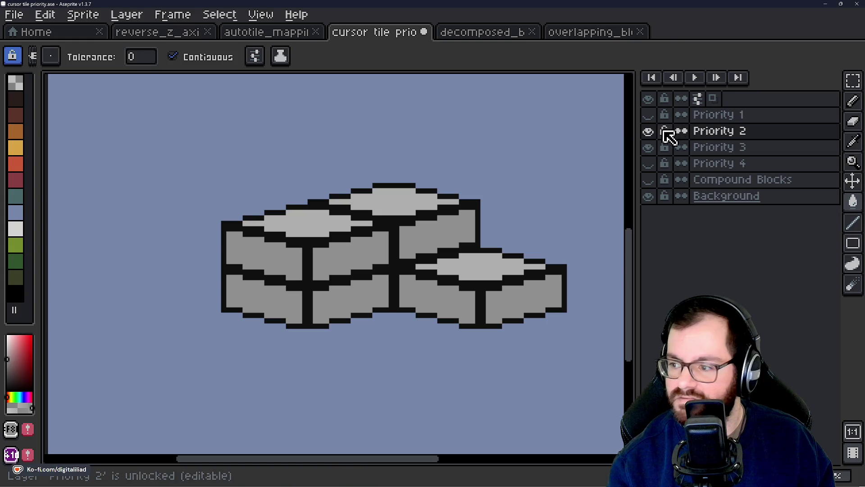
left_click(650, 131)
left_click(649, 131)
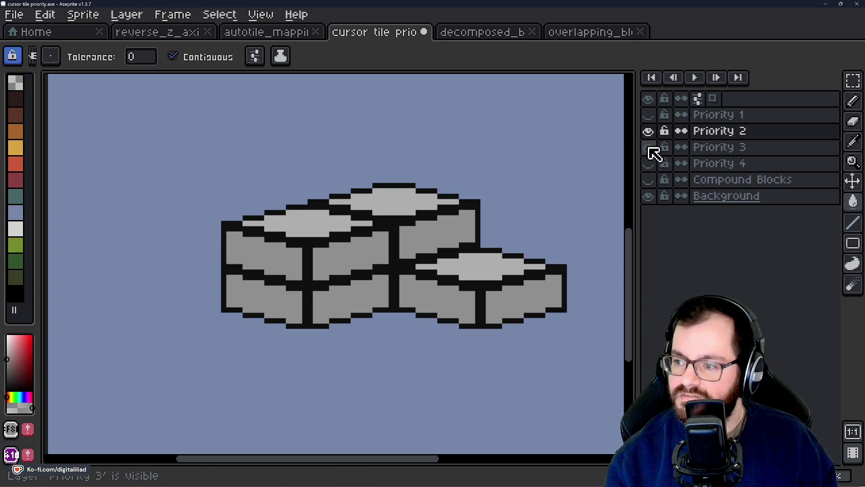
left_click(650, 148)
Select a Priority 2 block and move it below and between the other two
mouse_move(854, 80)
left_mouse_down()
mouse_move(833, 101)
mouse_move(832, 86)
left_mouse_up()
left_click_drag(171, 165, 495, 332)
mouse_move(340, 263)
left_mouse_down()
mouse_move(563, 288)
mouse_move(509, 264)
left_mouse_up()
left_click_drag(377, 357, 339, 352)
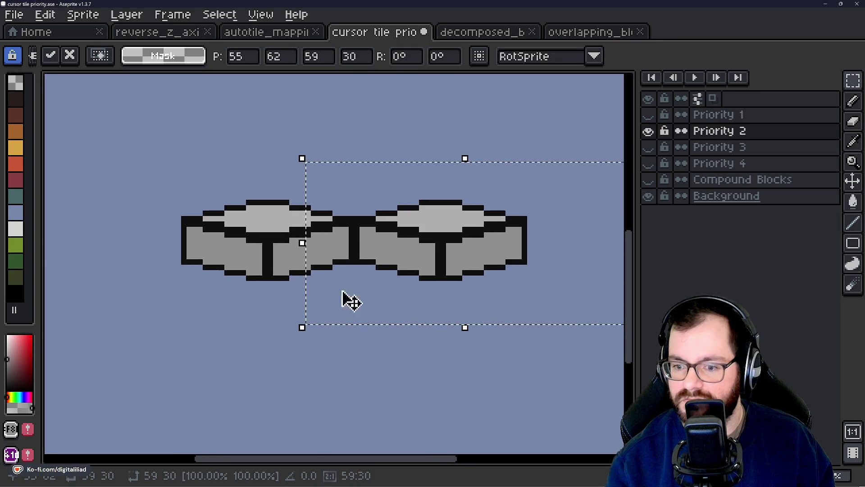
mouse_move(573, 246)
left_mouse_down()
mouse_move(396, 251)
mouse_move(488, 323)
mouse_move(483, 313)
left_mouse_up()
left_click(410, 413)
left_click_drag(411, 413, 405, 386)
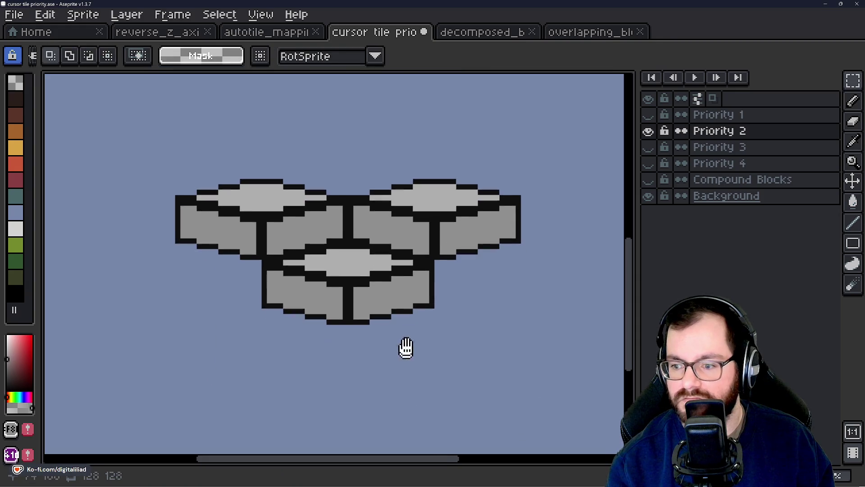
Compare the new arrangement by toggling Priority 2 with Priority 3 shown
left_click(649, 151)
left_click(648, 132)
left_click(648, 132)
left_click(648, 131)
left_click(648, 135)
left_click(648, 134)
left_click(648, 134)
left_click(648, 135)
left_click(648, 134)
left_click(649, 144)
Show only the Priority 4 layer and marquee-select the area around its block
left_click(652, 132)
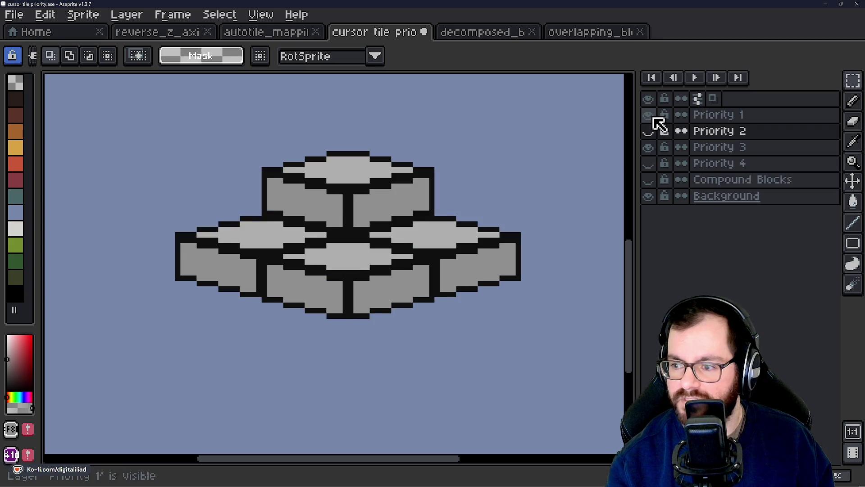
left_click(653, 147)
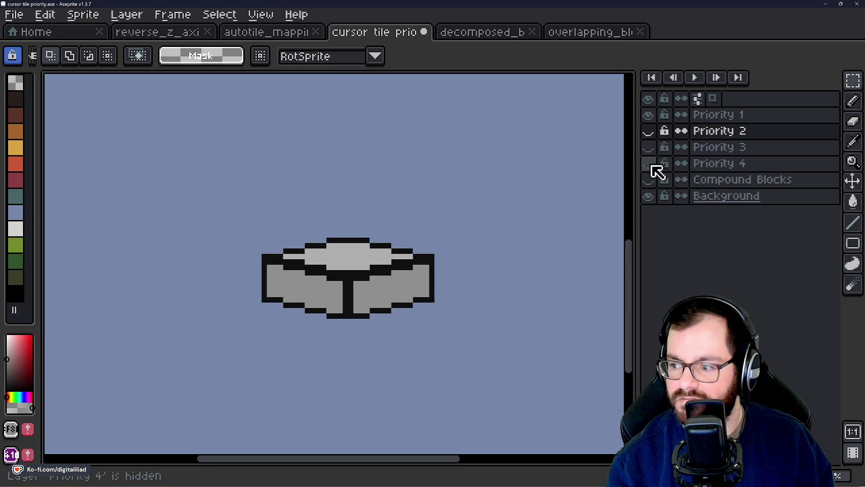
left_click(653, 163)
left_click(654, 117)
left_click(853, 82)
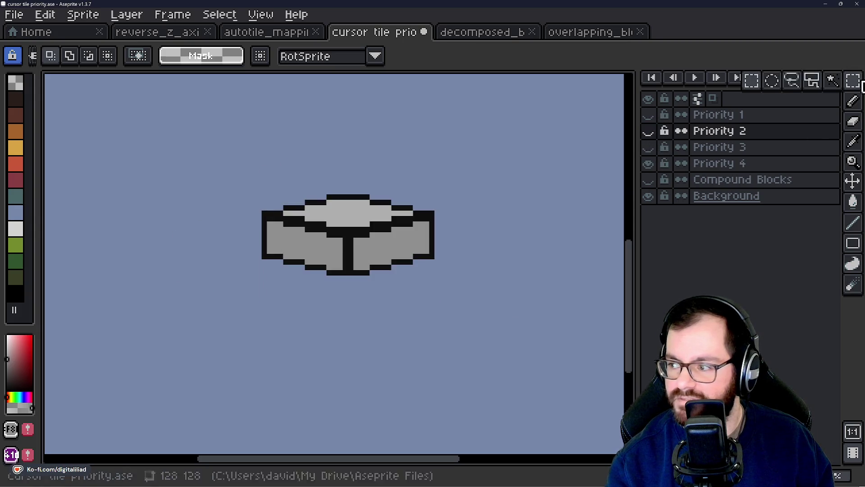
mouse_move(225, 163)
left_mouse_down()
mouse_move(475, 278)
mouse_move(500, 303)
left_mouse_up()
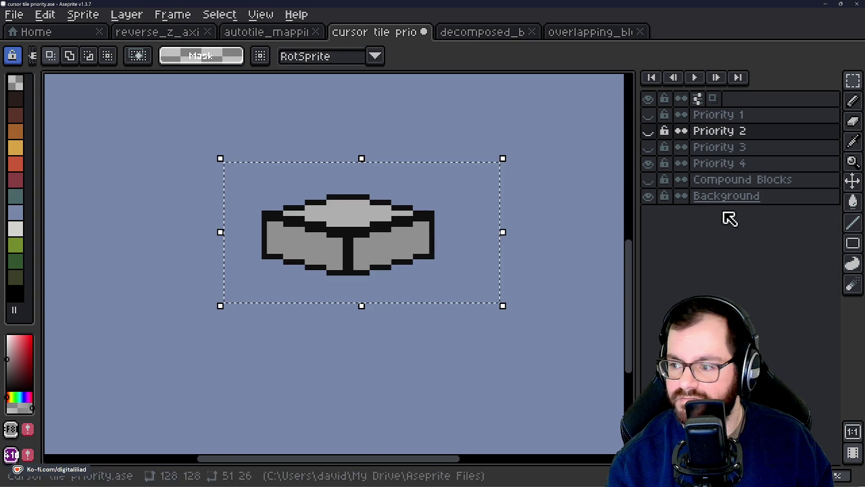
Nudge the Priority 1 block down about 7 pixels, commit it and clear the selection
left_click(721, 164)
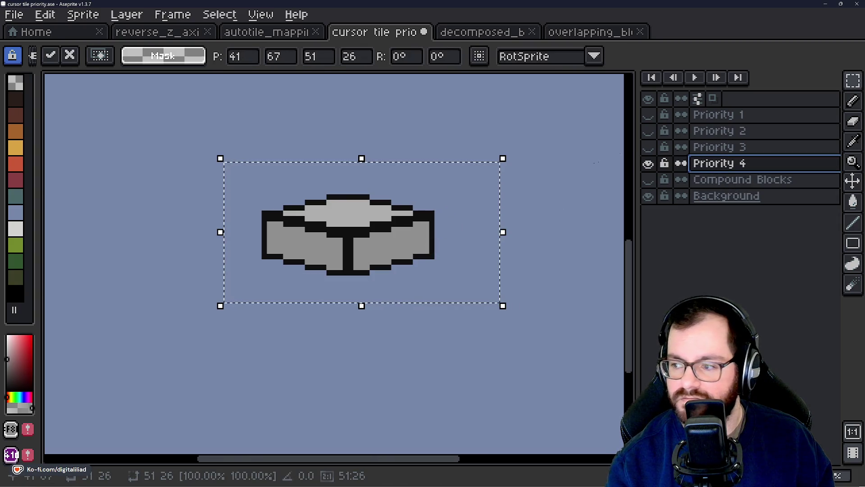
left_click(703, 116)
left_click(649, 115)
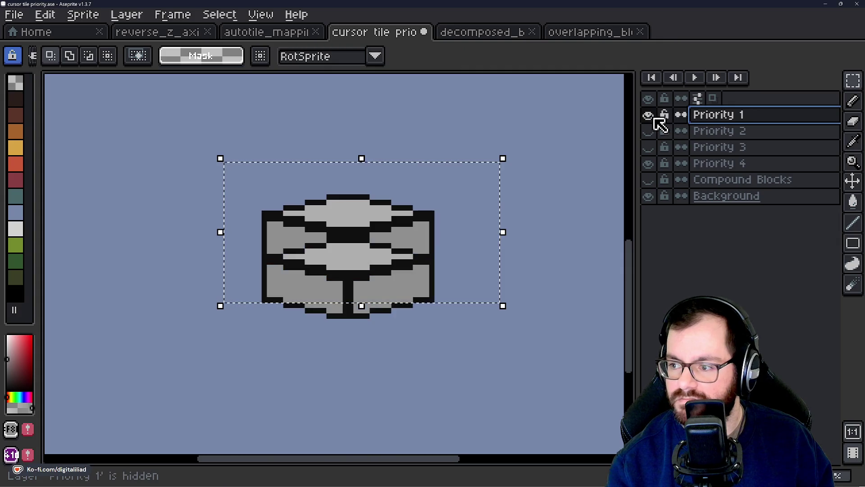
left_click(399, 282)
mouse_move(390, 273)
left_mouse_down()
mouse_move(390, 317)
mouse_move(394, 249)
mouse_move(394, 280)
left_mouse_up()
key("Return")
key("Down")
key("ctrl+d")
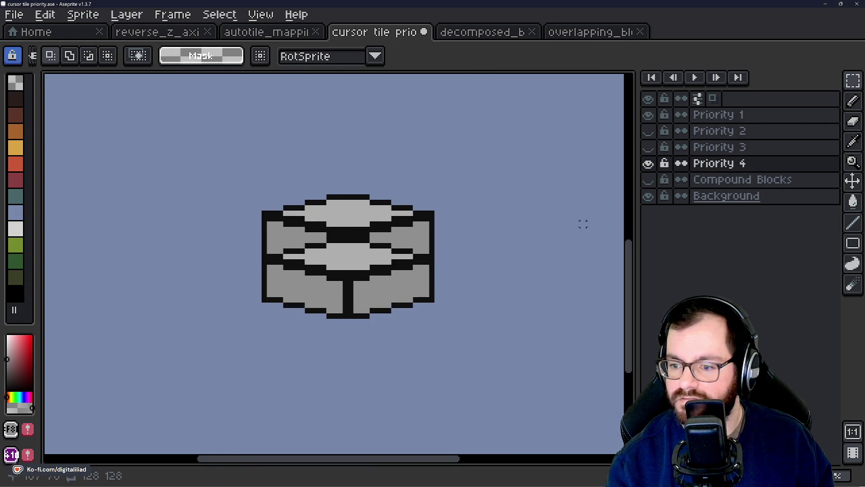
Check the nudge against Priority 4, then drag the Priority 1 block below the top block
left_click(648, 167)
left_click(648, 167)
left_click(650, 116)
left_click(649, 116)
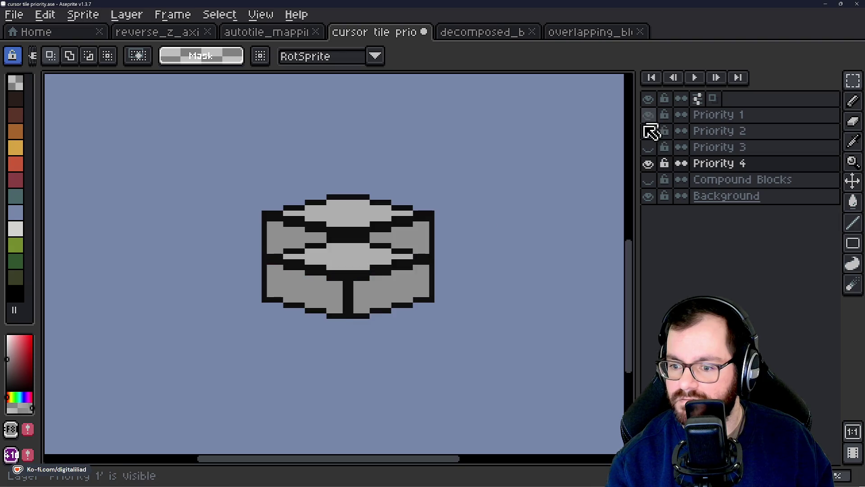
left_click(853, 180)
left_click(717, 115)
left_click_drag(359, 280, 362, 317)
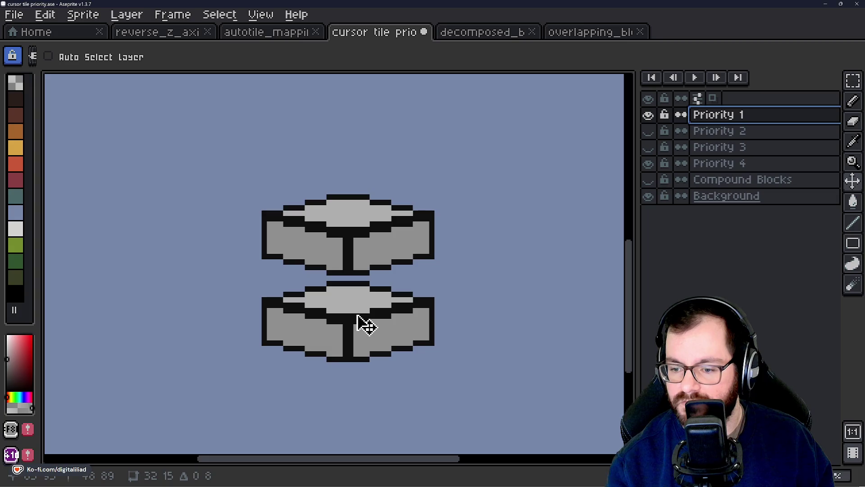
Compare the Priority 1, 2 and 4 layers by toggling them, leaving Priority 2 shown
left_click(649, 115)
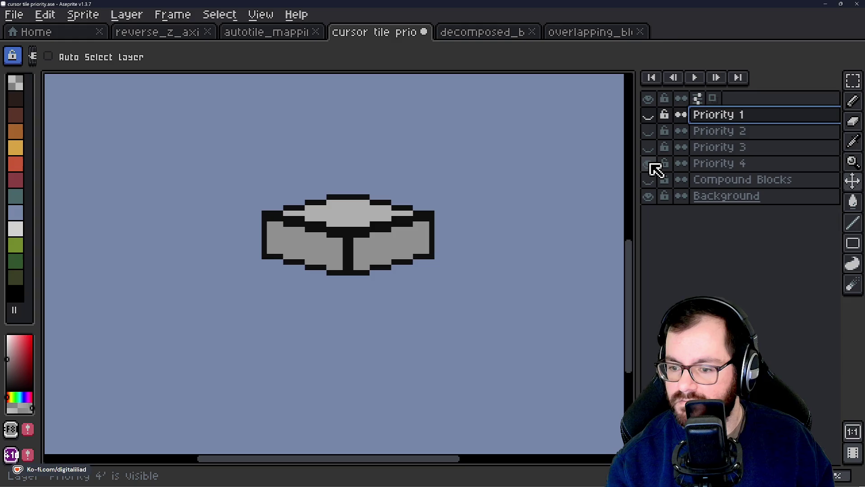
left_click(654, 115)
left_click(653, 116)
left_click(651, 133)
left_click(655, 132)
left_click(655, 132)
left_click(655, 132)
left_click(653, 164)
left_click(653, 164)
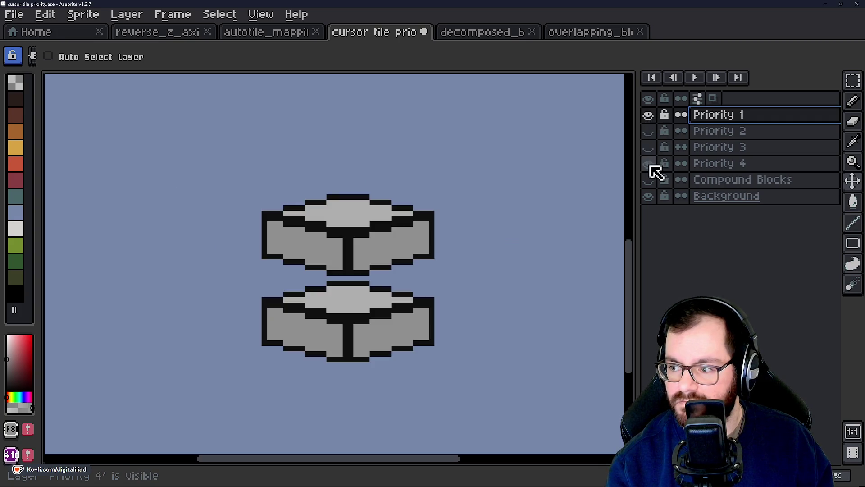
left_click(649, 163)
left_click(649, 131)
Move the Priority 1 block up onto the middle block, leaving only Priority 4 visible
mouse_move(338, 337)
left_mouse_down()
mouse_move(375, 282)
mouse_move(336, 248)
left_mouse_up()
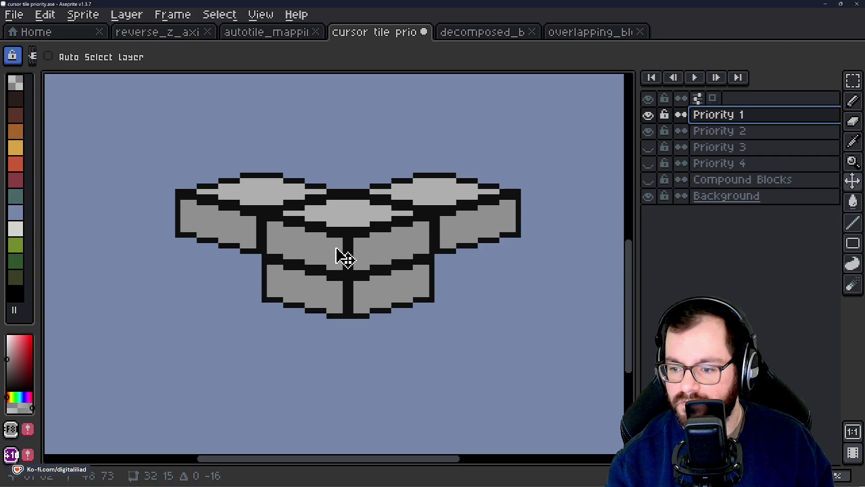
left_click_drag(481, 294, 486, 330)
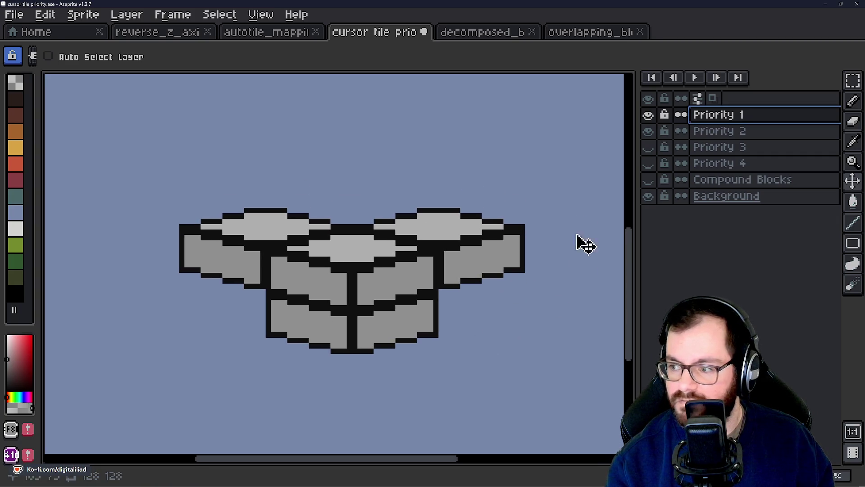
left_click(649, 147)
left_click(649, 163)
mouse_move(653, 144)
left_mouse_down()
mouse_move(653, 129)
mouse_move(653, 147)
left_mouse_up()
scroll(385, 253, "up", 1)
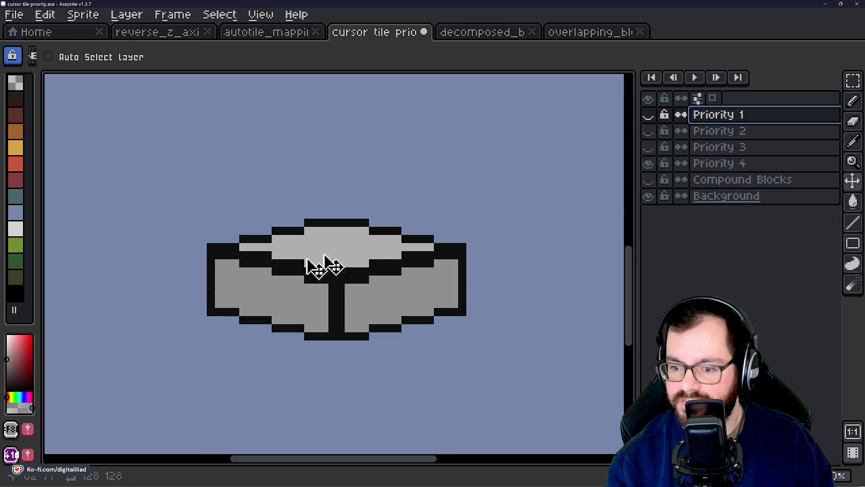
With Priority 4 active, turn on the Priority 3 and Priority 2 layers
scroll(287, 270, "down", 1)
left_click(758, 161)
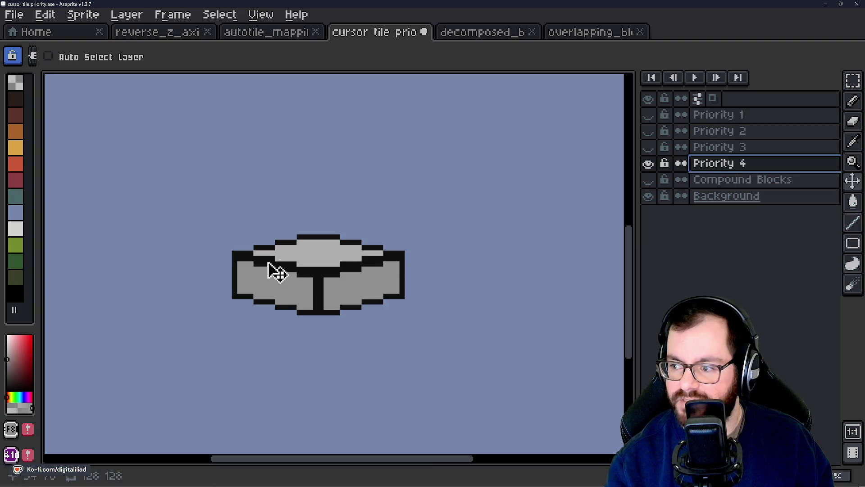
scroll(285, 274, "up", 1)
scroll(345, 282, "down", 1)
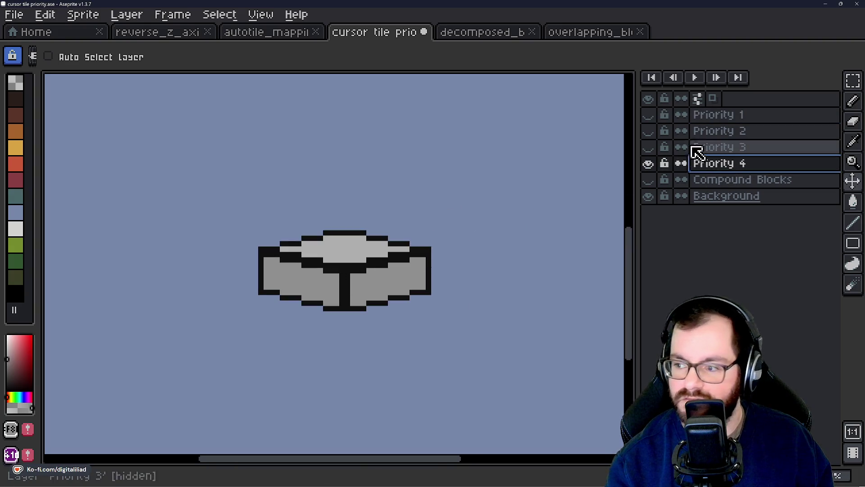
left_click(649, 147)
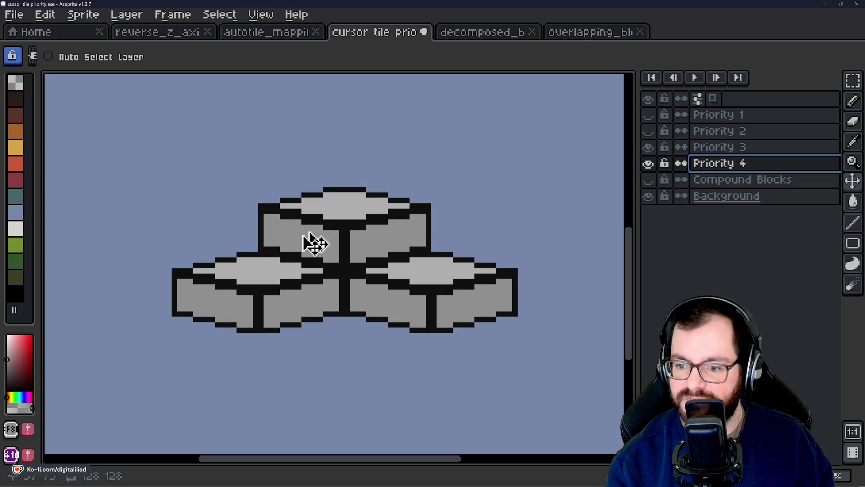
left_click(649, 147)
left_click(649, 147)
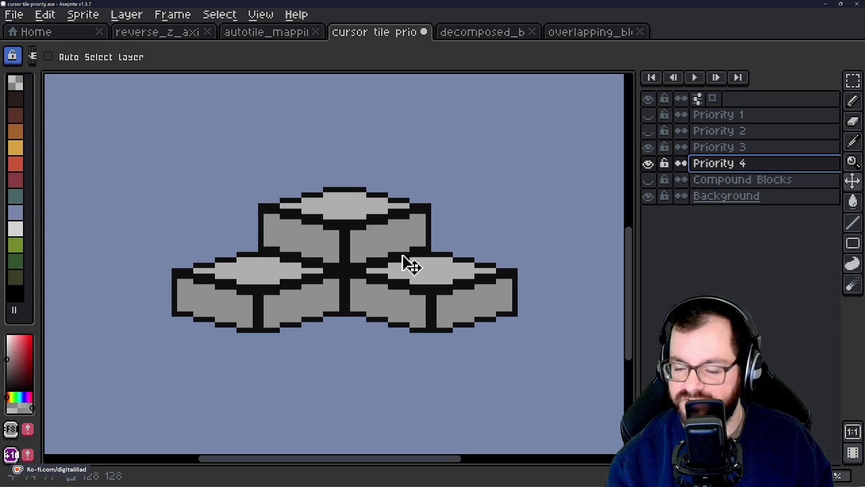
scroll(392, 282, "up", 1)
scroll(386, 275, "down", 1)
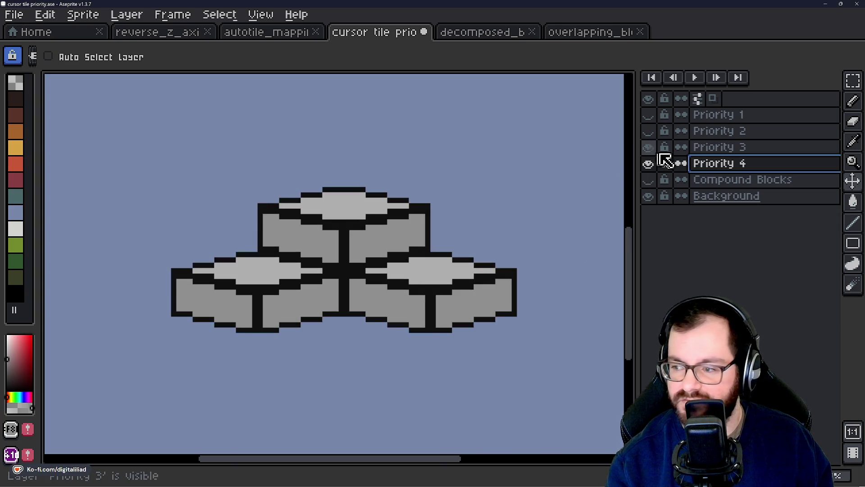
left_click(649, 132)
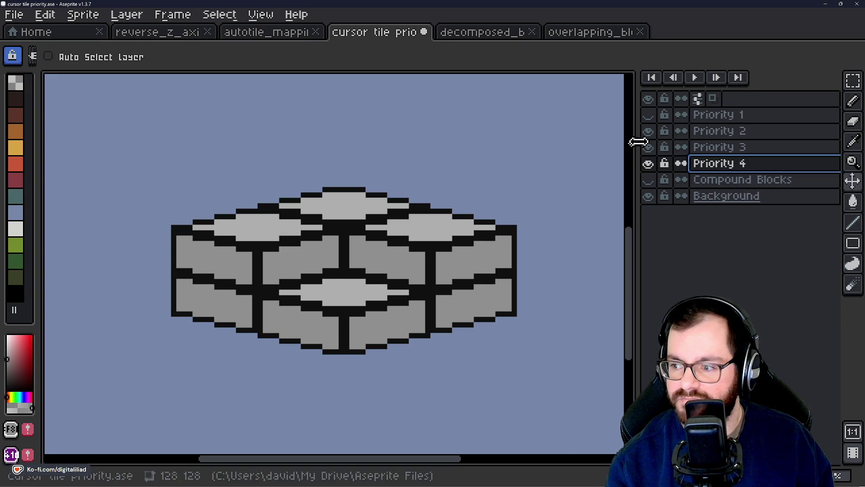
Show Priority 1, save cursor tile priority.ase and minimize Aseprite
left_click(651, 116)
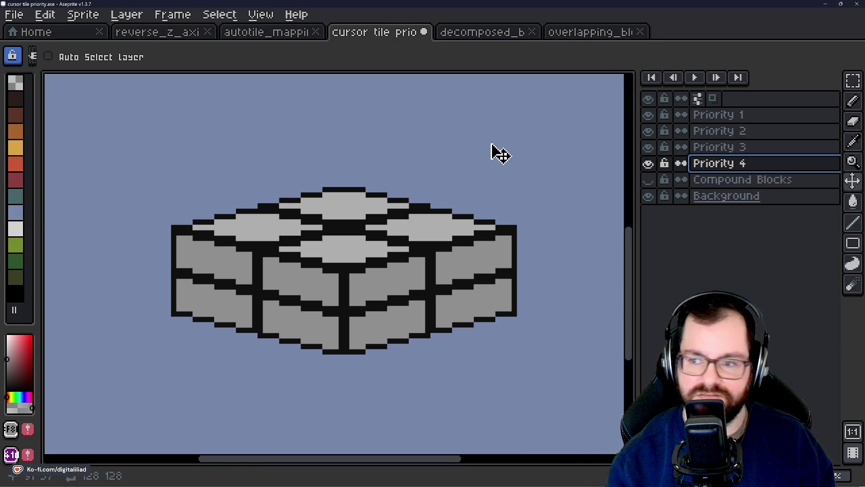
key("ctrl+s")
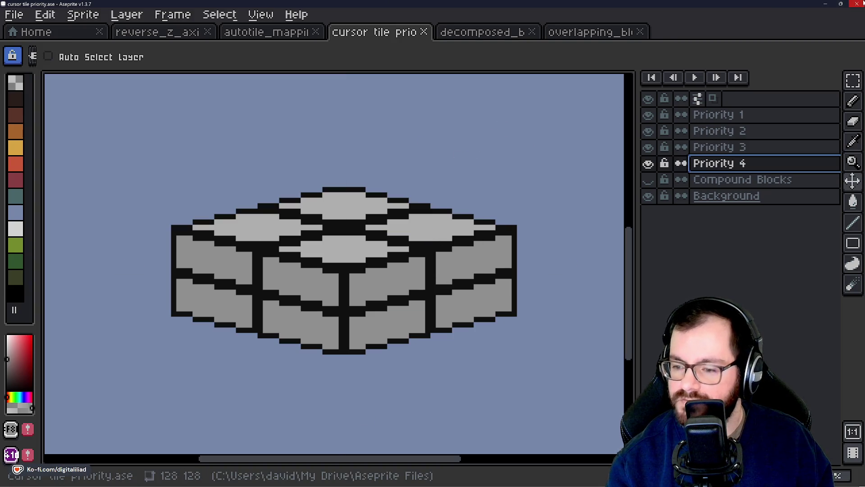
left_click(827, 3)
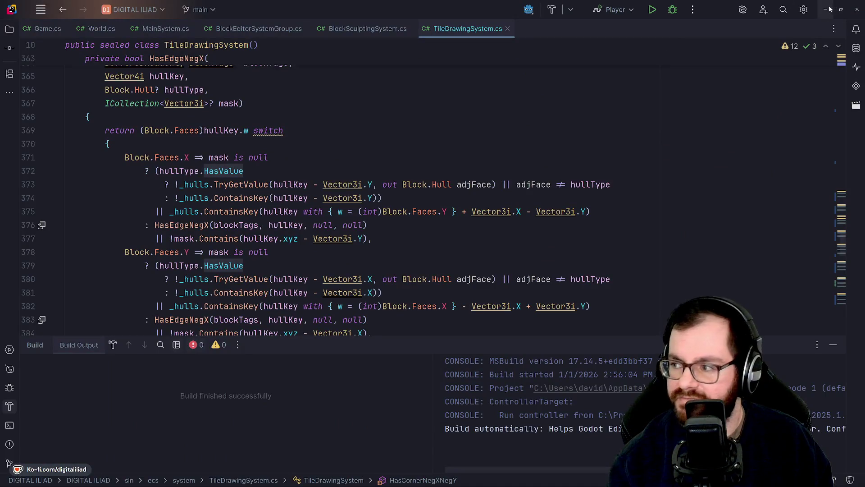
Minimize Rider to reveal the full-screen pixel-art room image
left_click(829, 9)
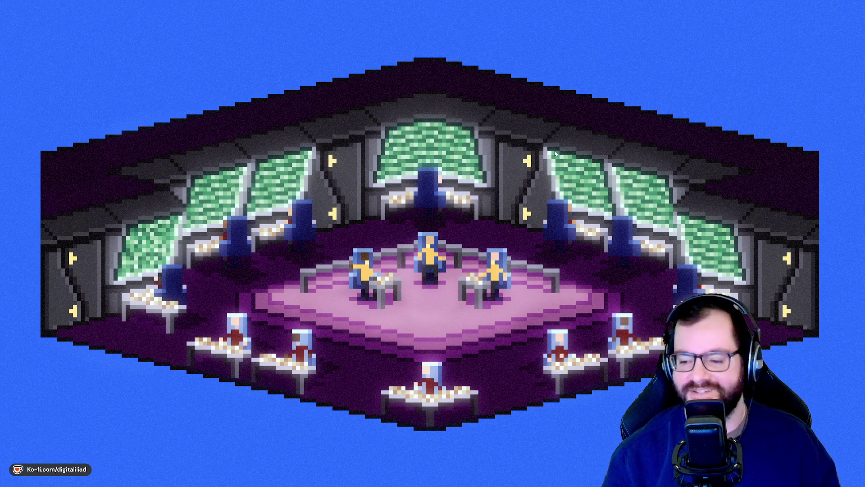
mouse_move(851, 484)
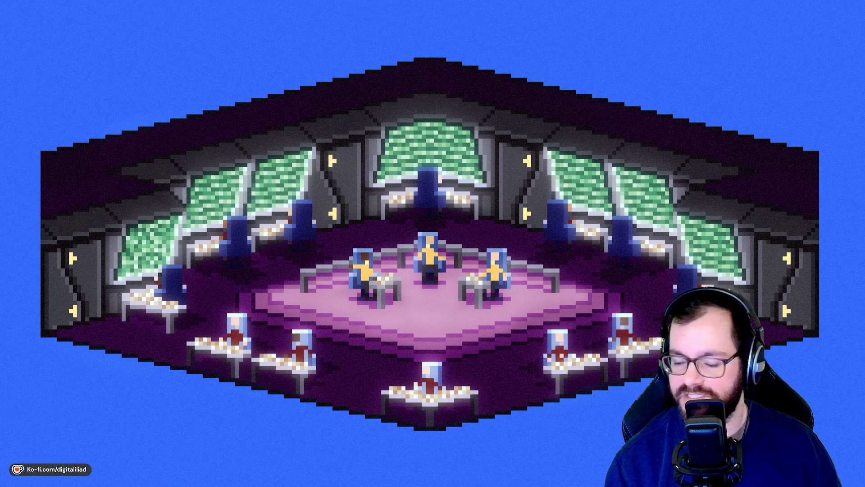
mouse_move(384, 474)
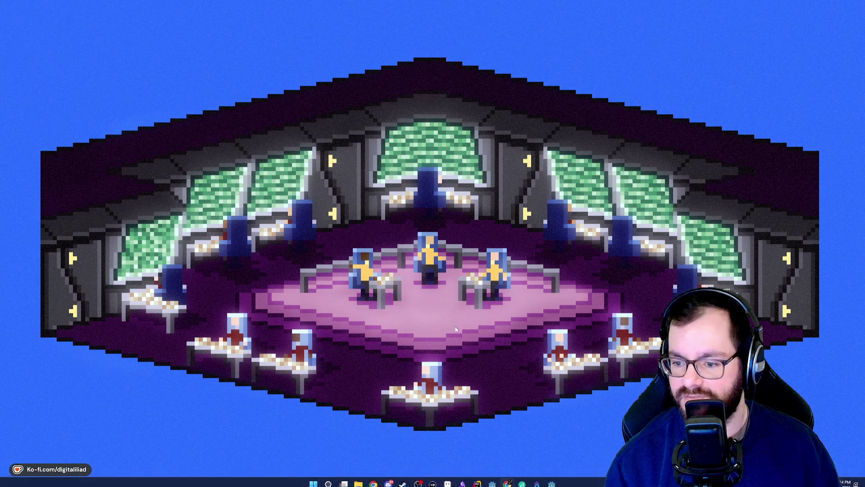
Bring up Godot, start a debug run from Rider, and maximize the game window
mouse_move(536, 479)
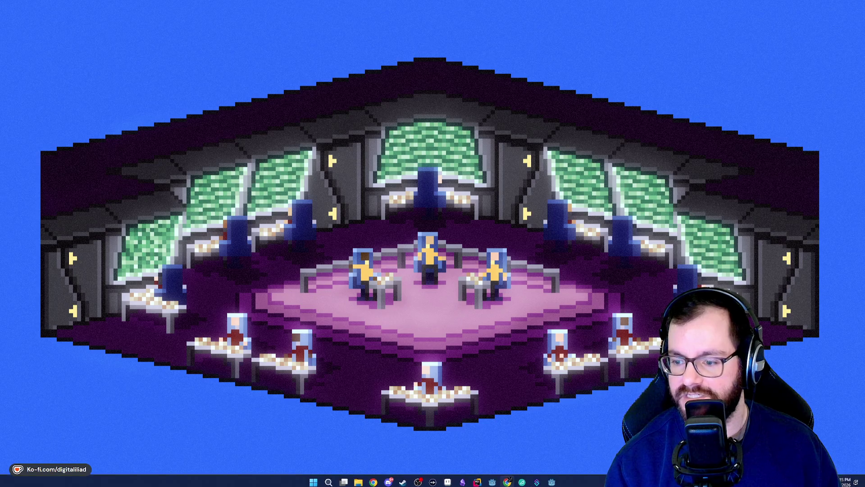
left_click(553, 480)
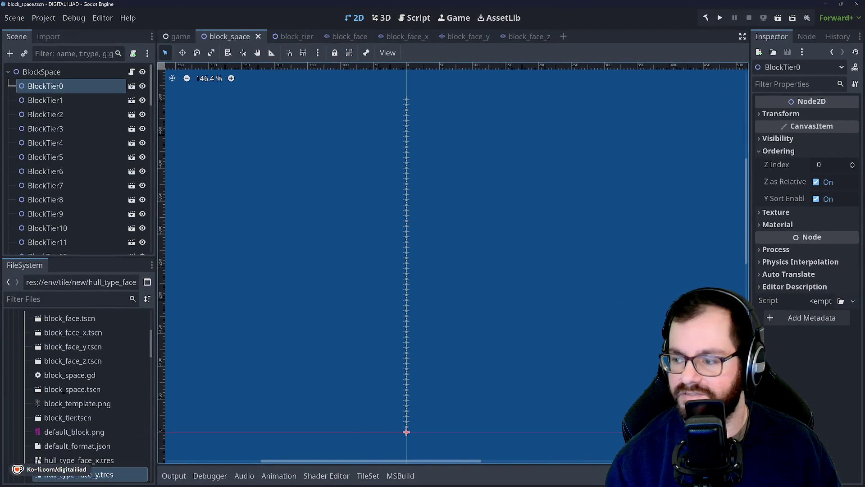
mouse_move(446, 478)
left_click(478, 482)
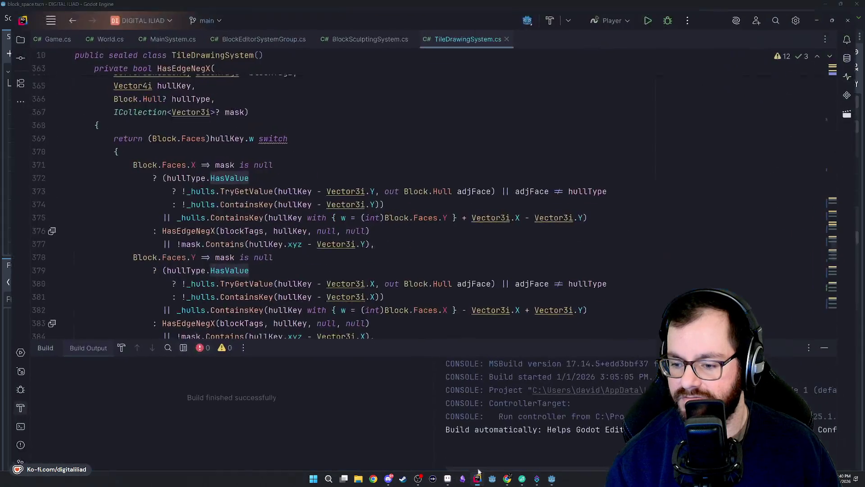
left_click(673, 9)
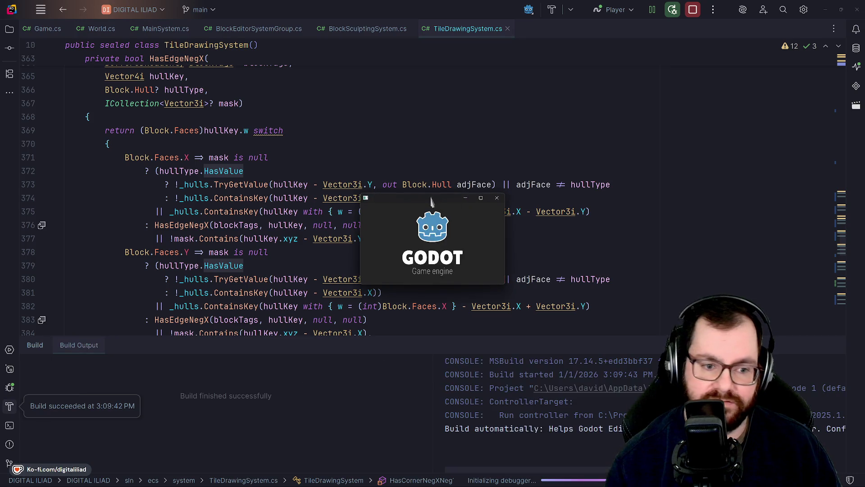
left_click(480, 198)
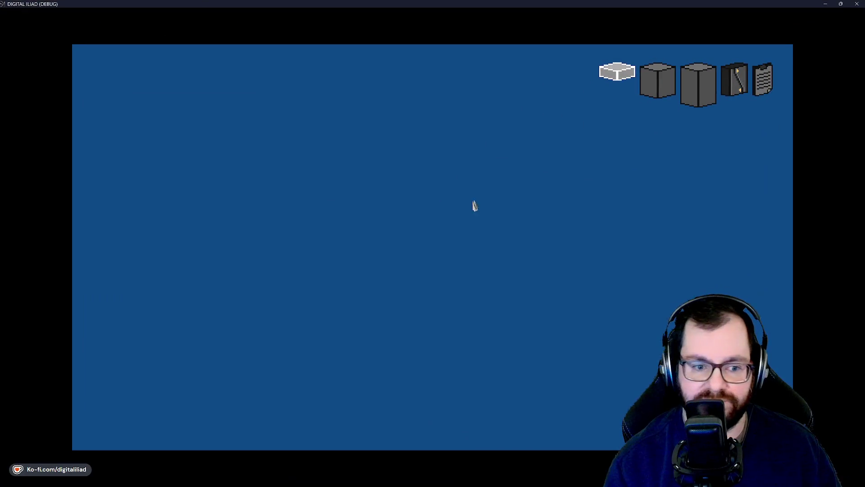
Drag out the central slab and walls along its back-left, back-right, front-left and front-right edges
left_click_drag(380, 250, 216, 289)
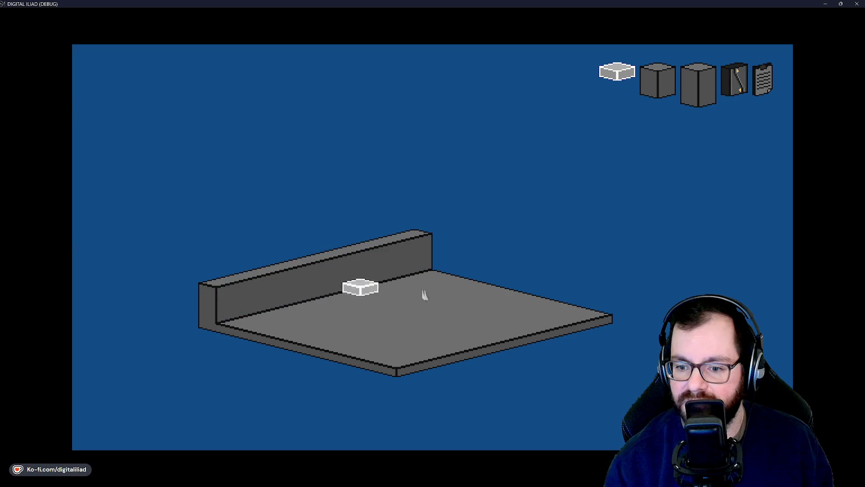
left_click_drag(418, 237, 594, 282)
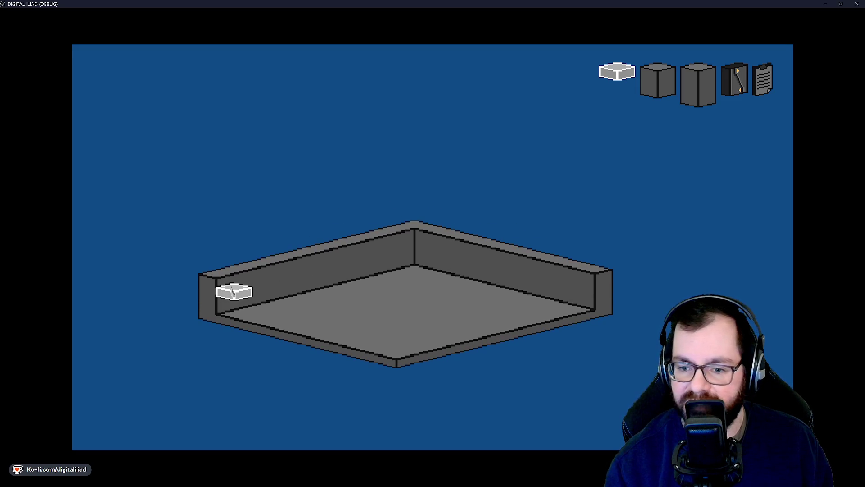
mouse_move(232, 291)
left_mouse_down()
mouse_move(424, 342)
mouse_move(397, 343)
mouse_move(397, 334)
left_mouse_up()
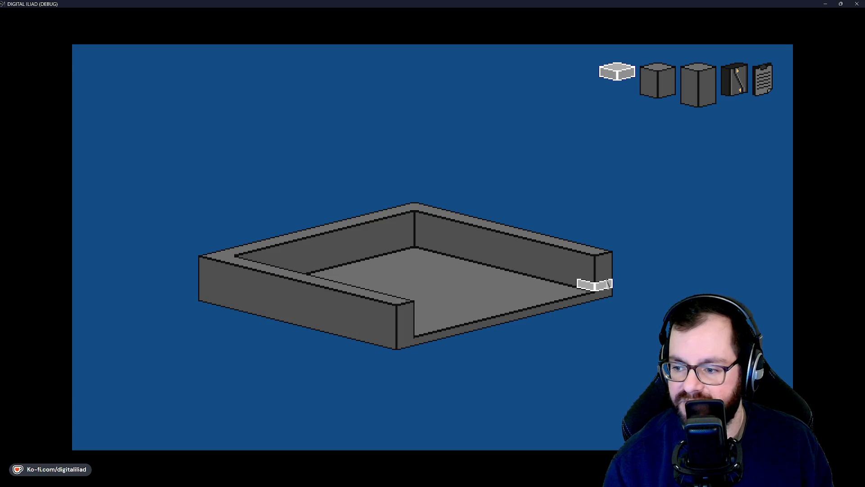
mouse_move(534, 297)
left_mouse_down()
mouse_move(397, 306)
mouse_move(405, 339)
left_mouse_up()
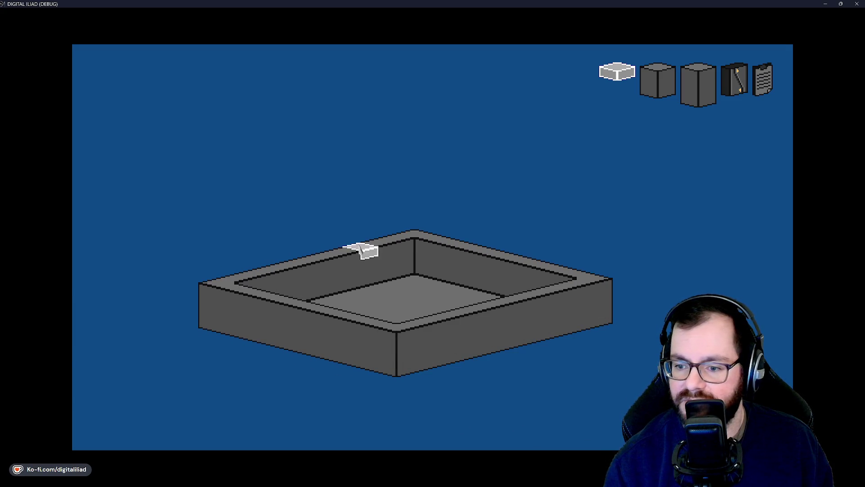
left_click_drag(413, 240, 414, 240)
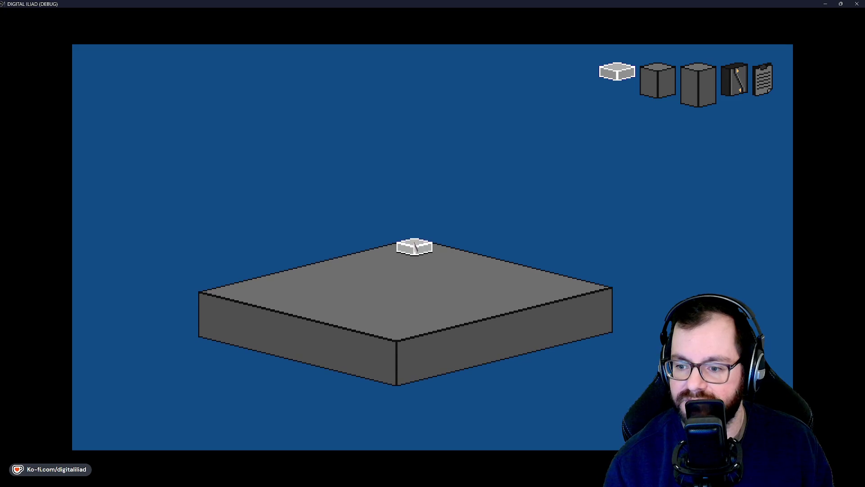
left_click_drag(412, 246, 211, 288)
left_click_drag(485, 255, 600, 286)
left_click_drag(417, 234, 212, 284)
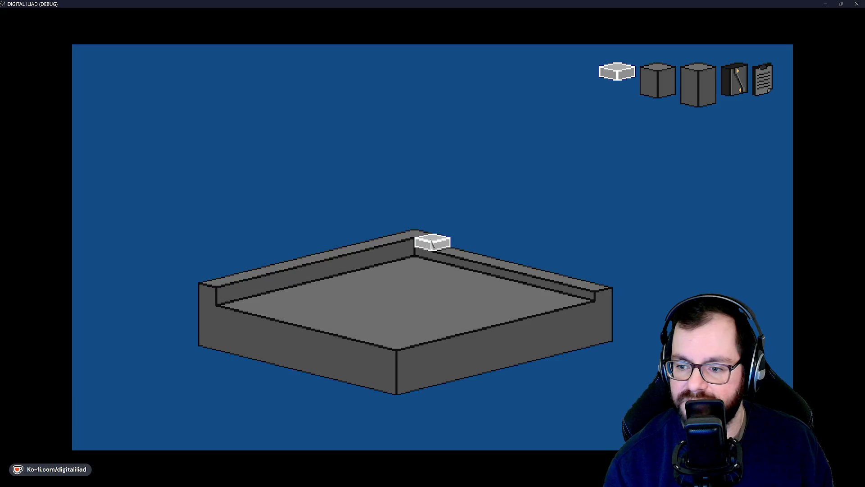
left_click_drag(432, 245, 604, 287)
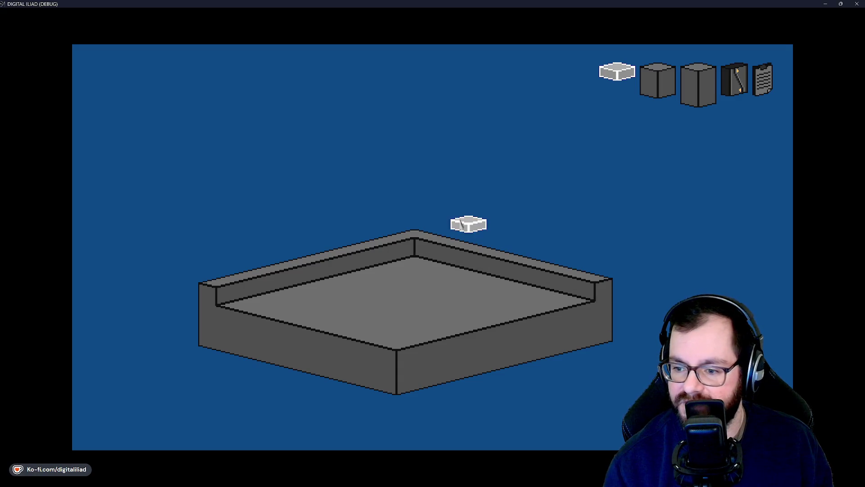
mouse_move(415, 242)
left_mouse_down()
mouse_move(424, 246)
mouse_move(406, 250)
mouse_move(415, 245)
left_mouse_up()
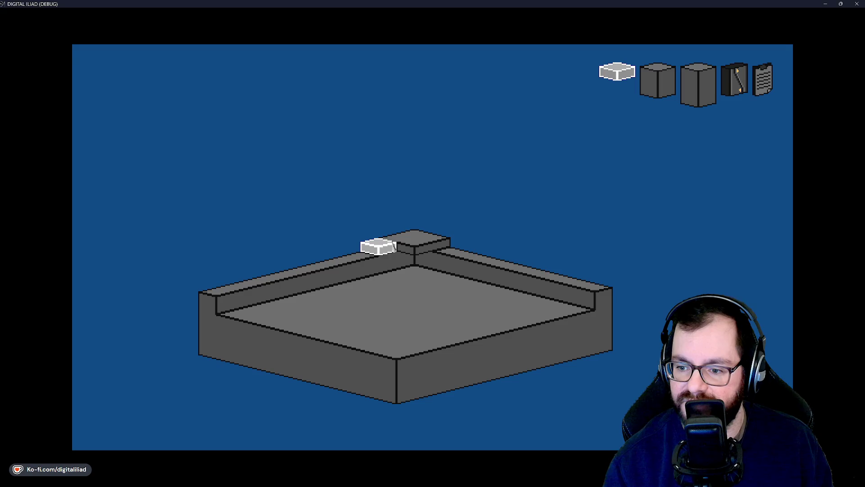
left_click_drag(417, 238, 220, 291)
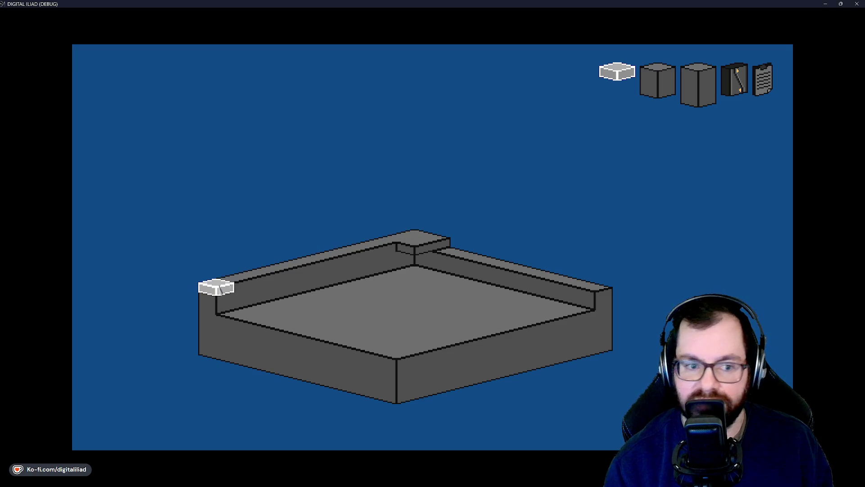
left_click_drag(412, 239, 597, 282)
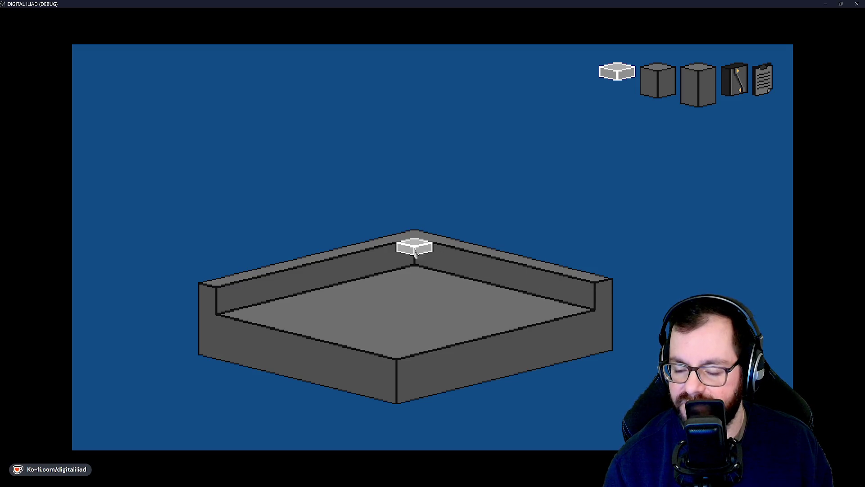
left_click(414, 248)
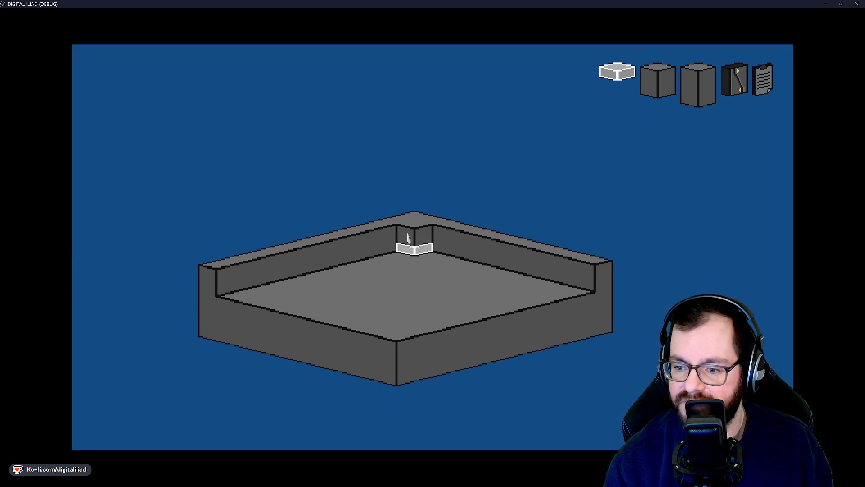
left_click(409, 239)
mouse_move(417, 281)
left_mouse_down()
mouse_move(395, 343)
mouse_move(408, 303)
mouse_move(403, 338)
mouse_move(475, 300)
mouse_move(508, 309)
mouse_move(504, 317)
left_mouse_up()
key("w")
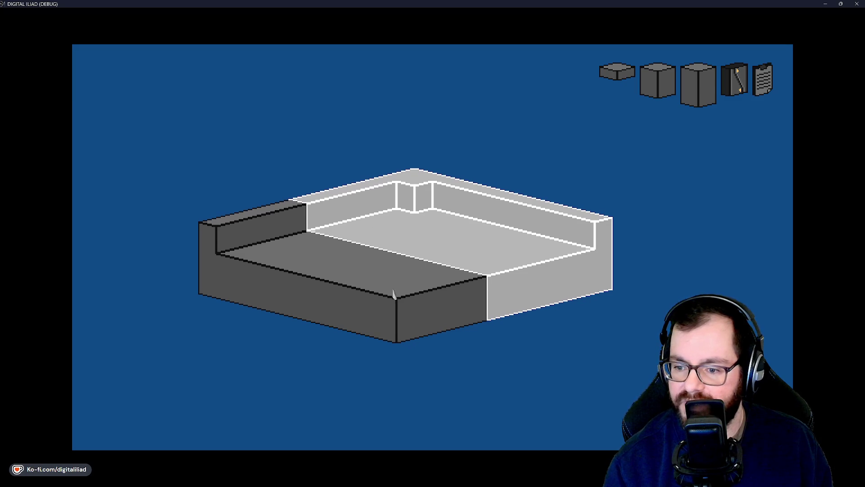
key("s")
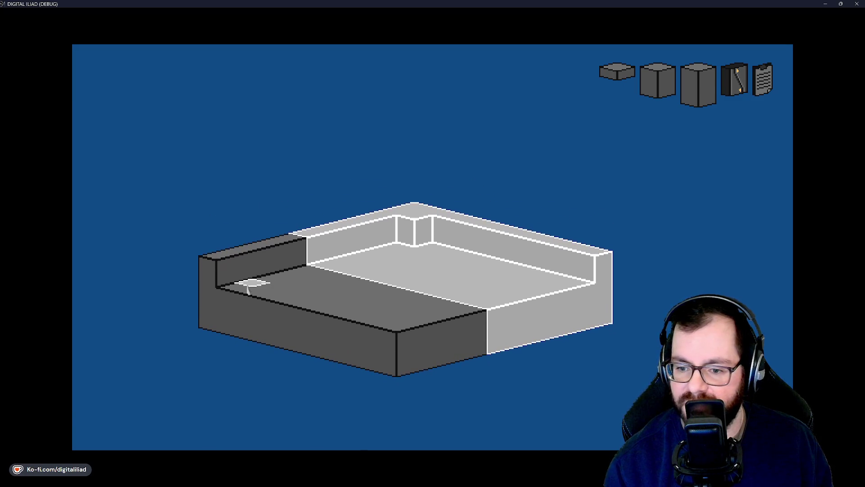
left_click_drag(207, 344, 239, 335)
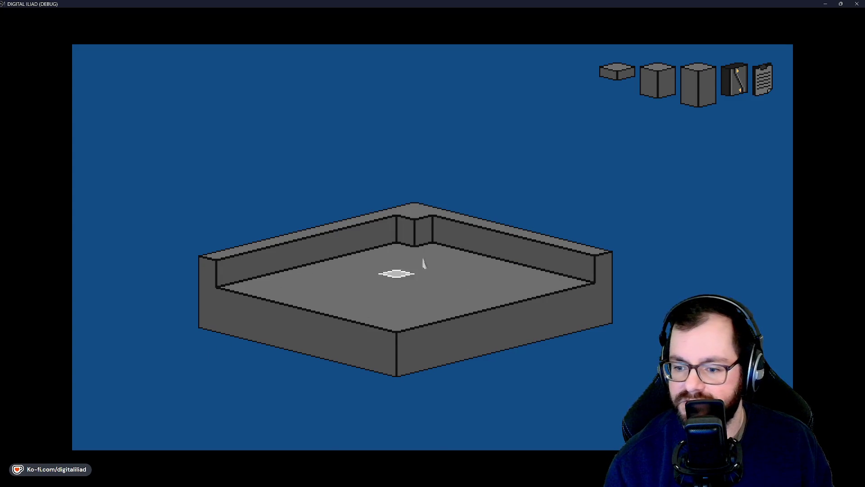
key("s")
key("a")
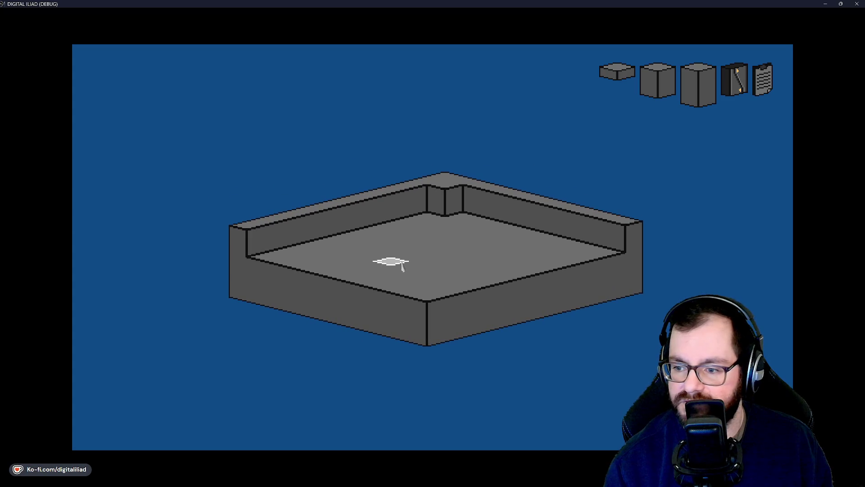
key("d")
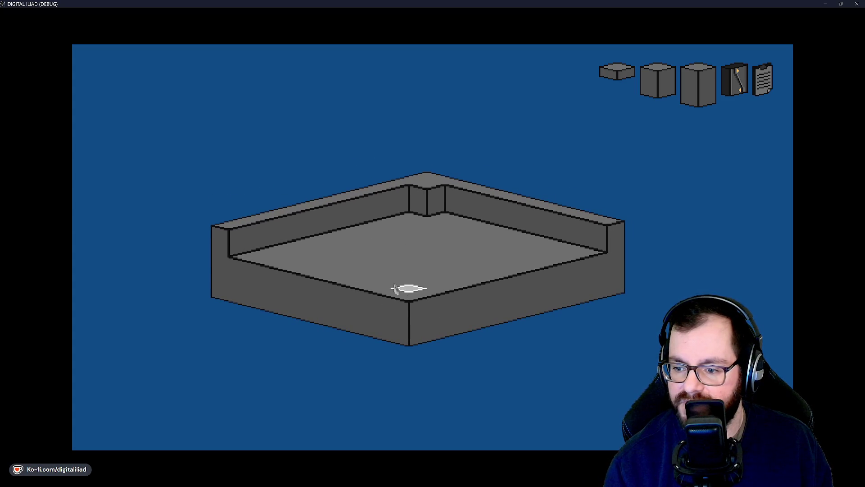
key("w")
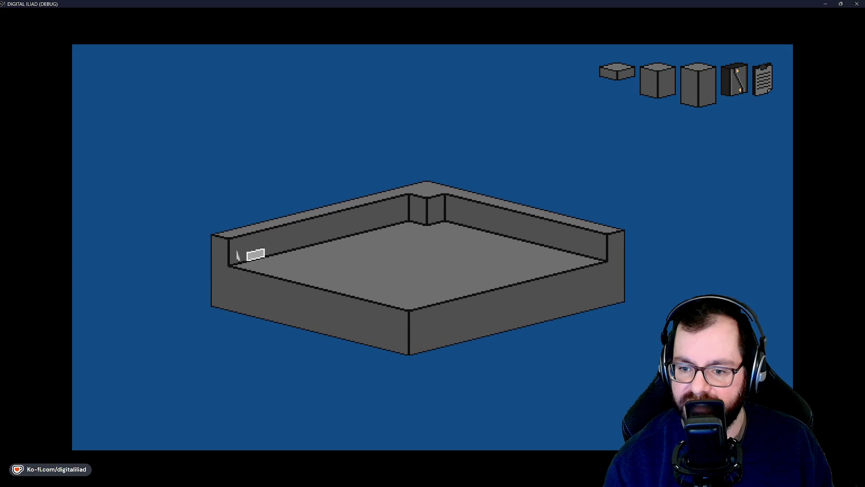
key("w")
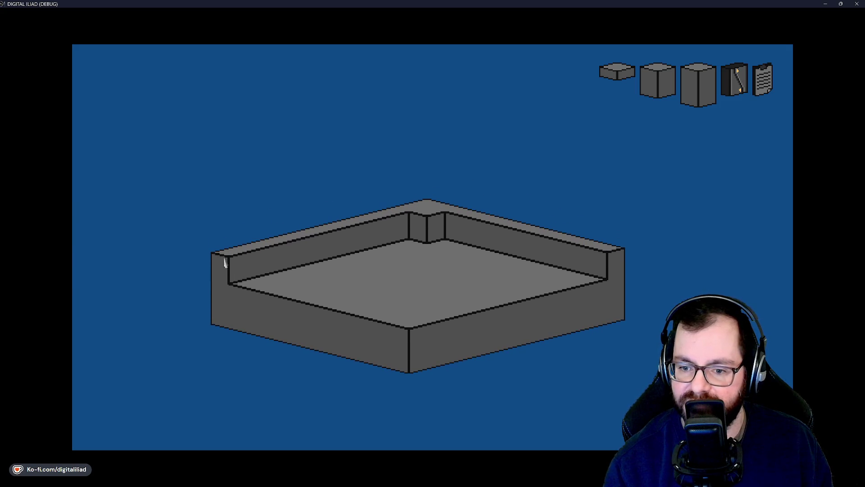
key("s")
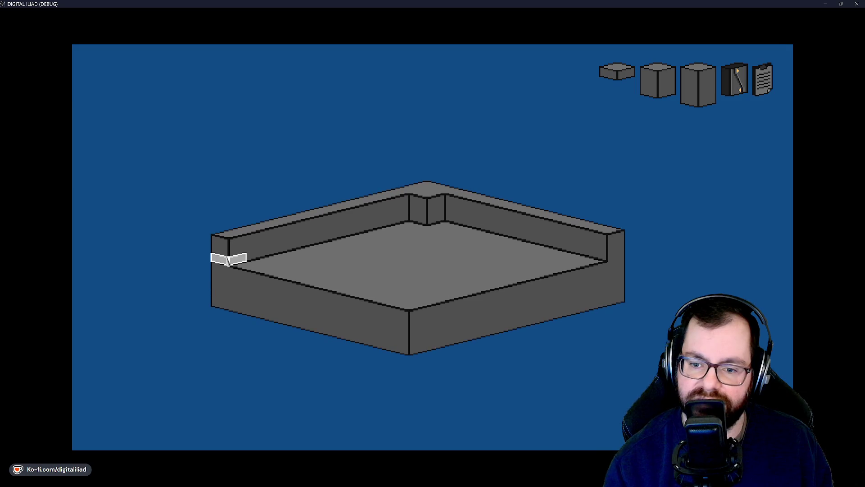
key("s")
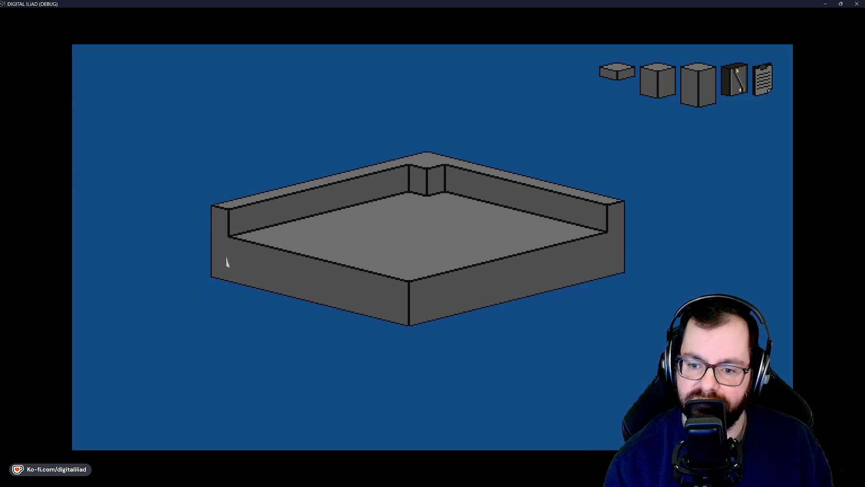
key("w")
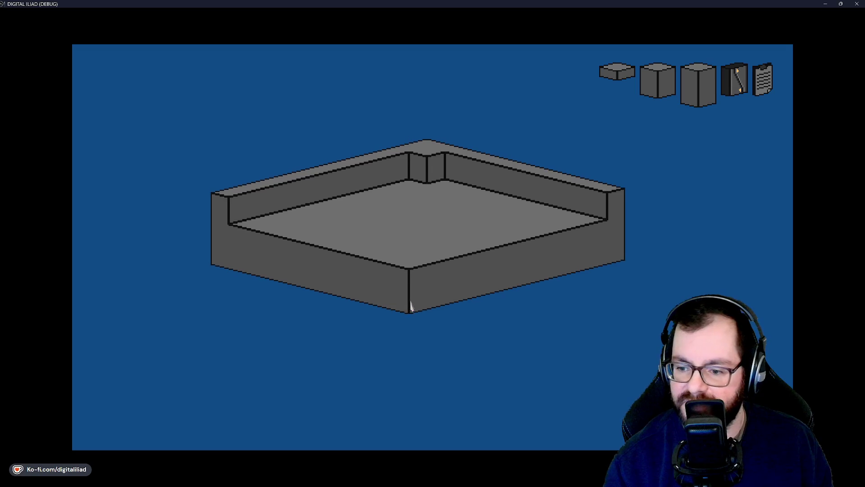
key("w")
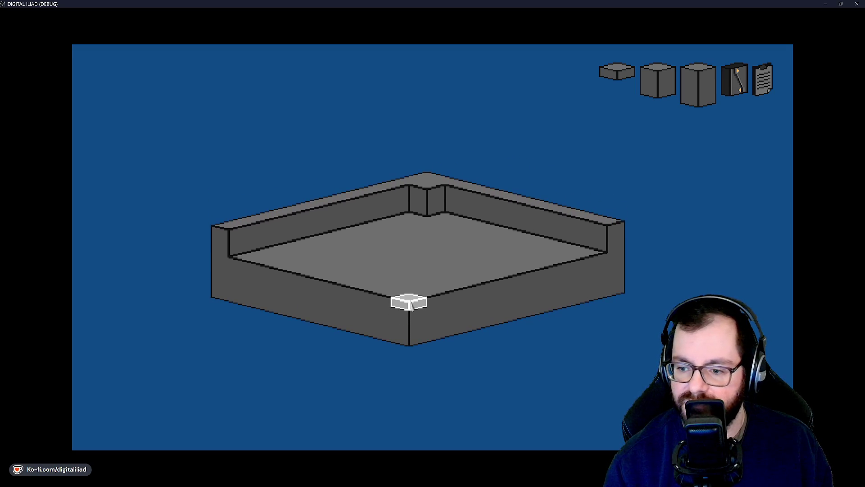
key("w")
key("s")
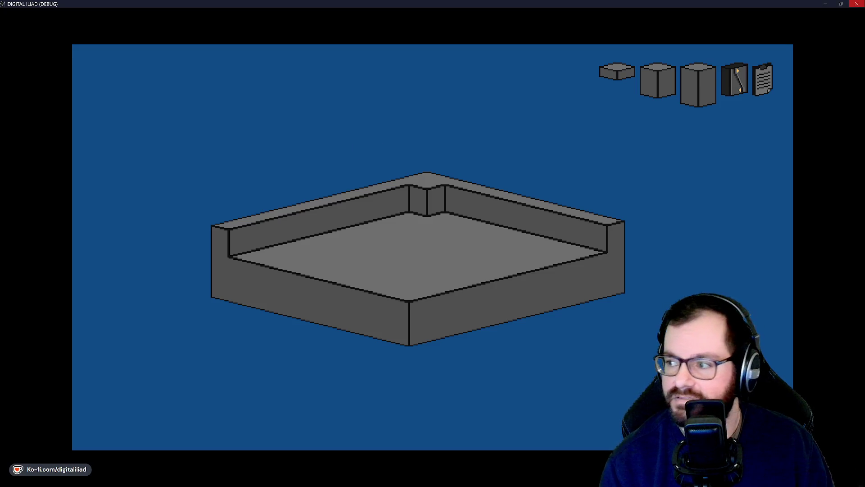
left_click(859, 3)
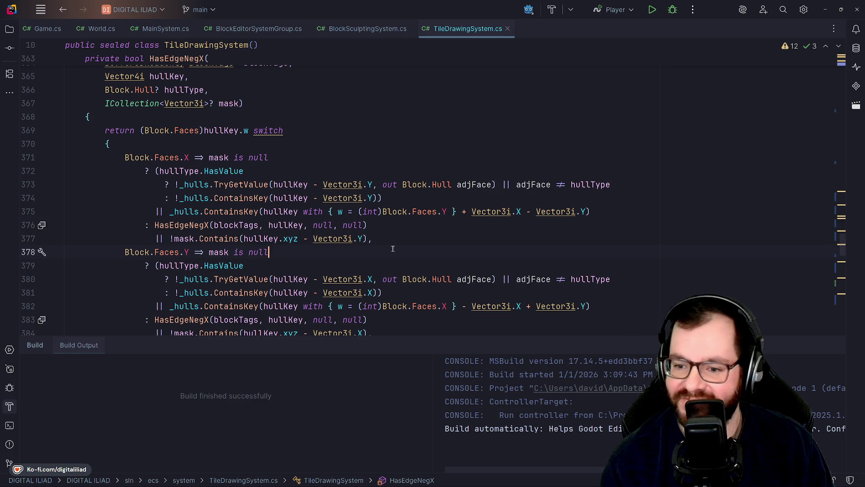
Place the caret near Vector3i.Y on line 374 and hide the Build output panel
left_click(394, 199)
key("Down")
key("Down")
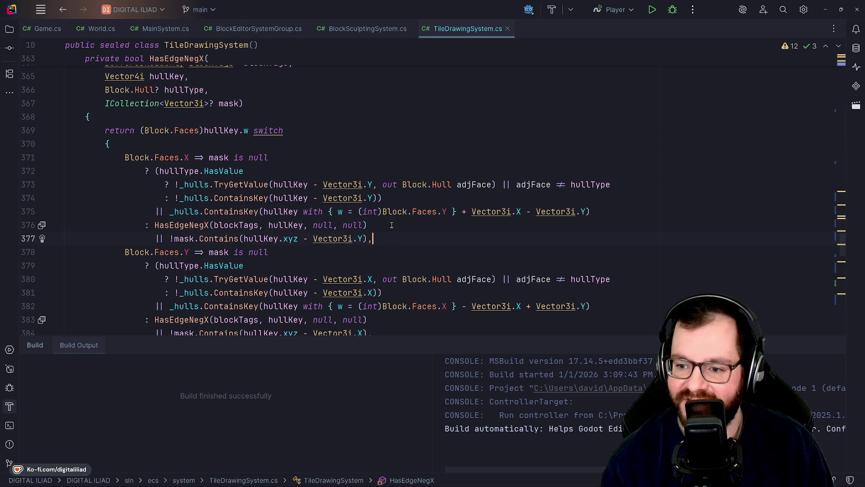
left_click(373, 197)
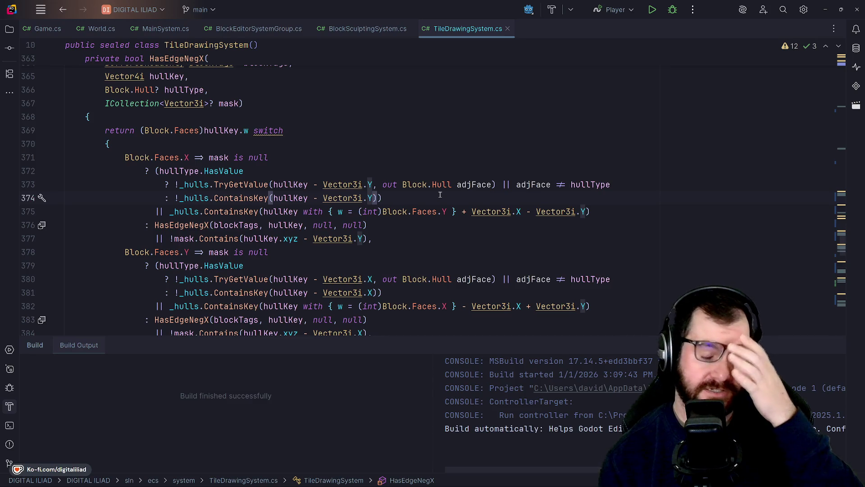
mouse_move(440, 190)
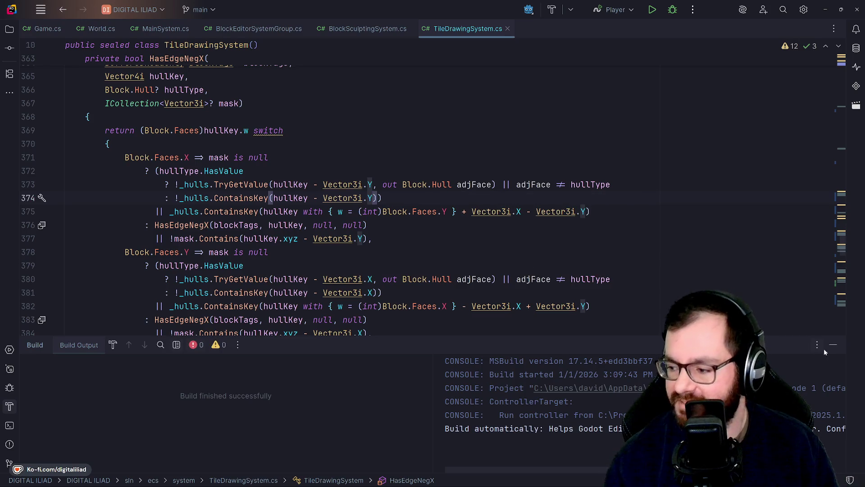
left_click(833, 346)
Read through the HasCorner and HasEdge methods and their Block.Faces X and Y cases
key("Up")
key("Up")
key("Up")
scroll(282, 285, "up", 3)
key("Up")
key("Up")
key("Up")
scroll(221, 258, "up", 2)
scroll(221, 259, "up", 12)
scroll(298, 301, "up", 3)
scroll(298, 301, "down", 5)
scroll(297, 300, "up", 4)
scroll(295, 299, "down", 5)
scroll(293, 298, "down", 5)
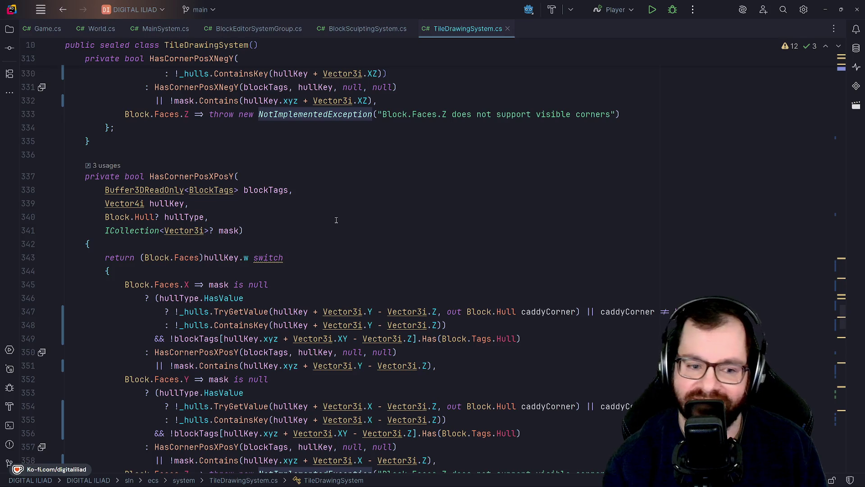
scroll(337, 220, "down", 5)
scroll(323, 215, "up", 3)
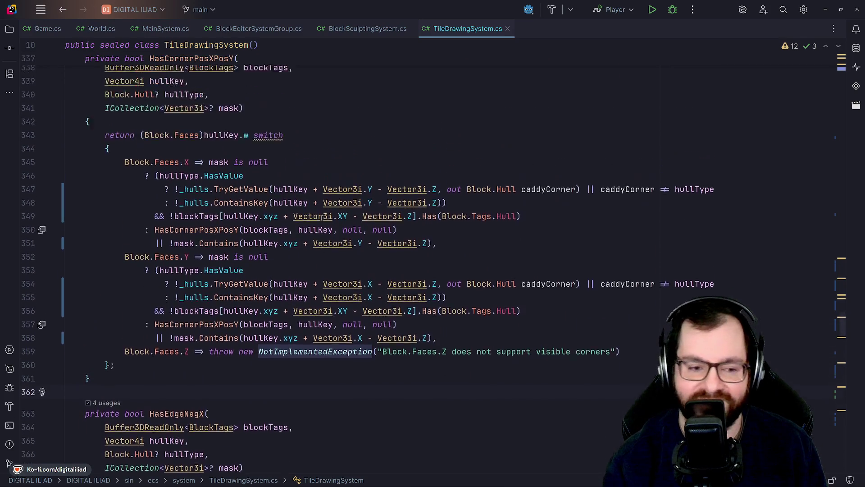
scroll(305, 267, "down", 4)
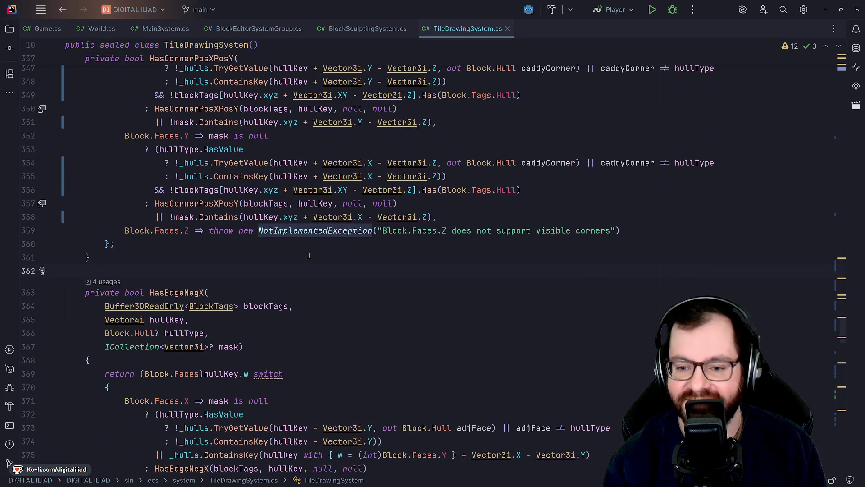
scroll(309, 256, "up", 18)
scroll(314, 256, "up", 8)
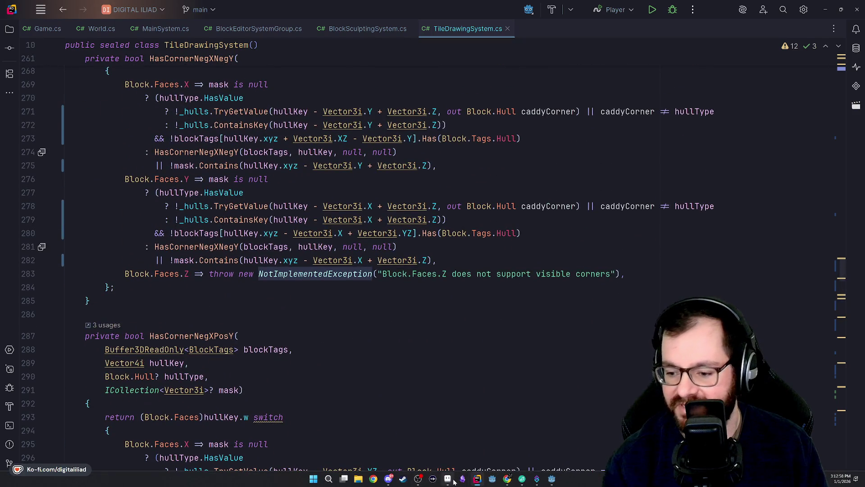
left_click(450, 479)
View Priority 3 and Priority 4 each alone, then build up Priority 1 through 4 together
left_click(648, 148)
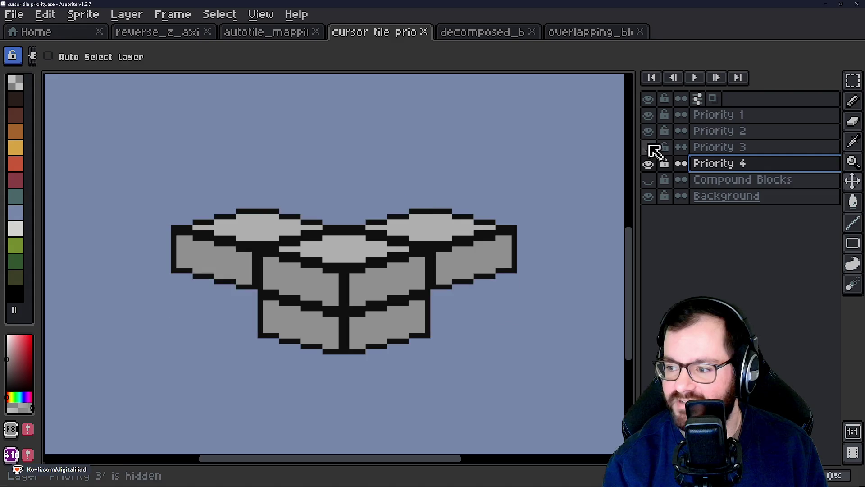
left_click(649, 131)
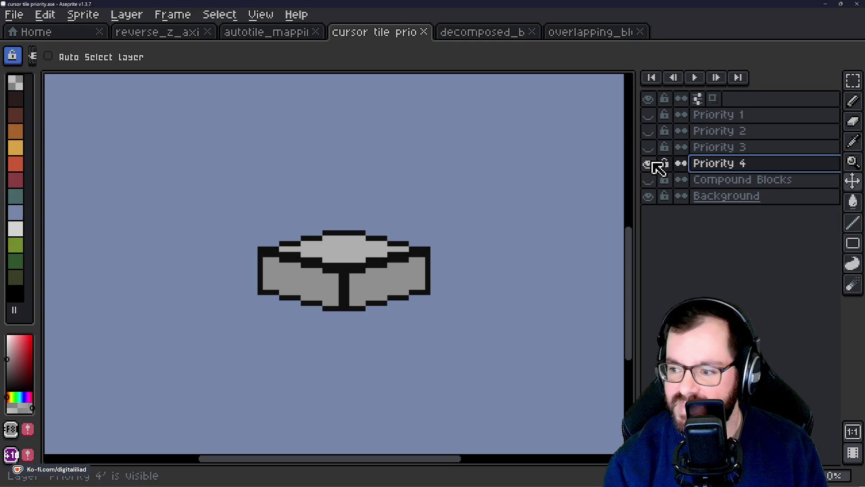
left_click(649, 147)
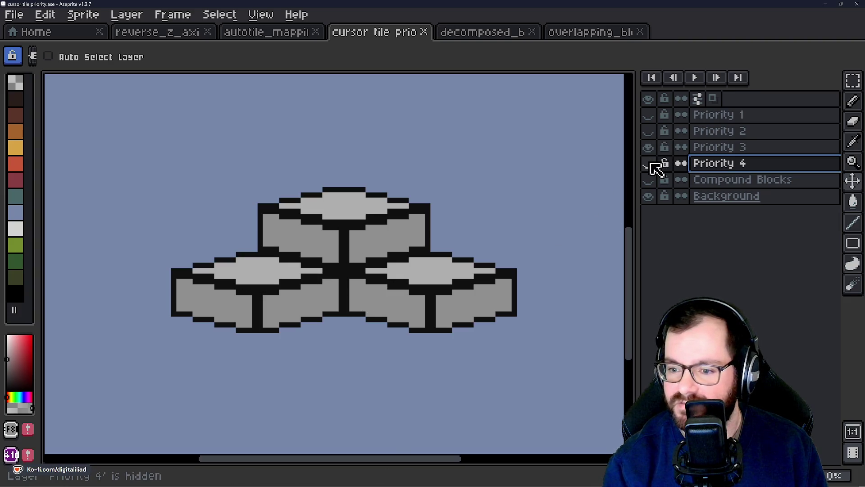
left_click(648, 147)
left_click(648, 163)
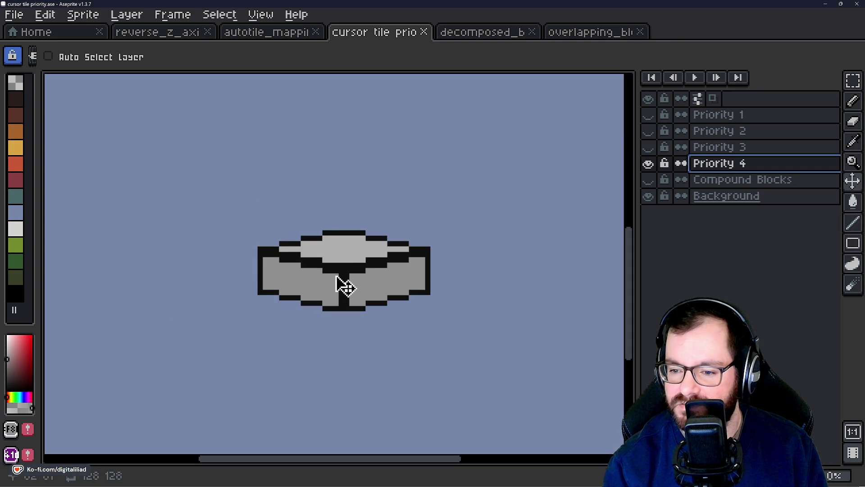
left_click(649, 165)
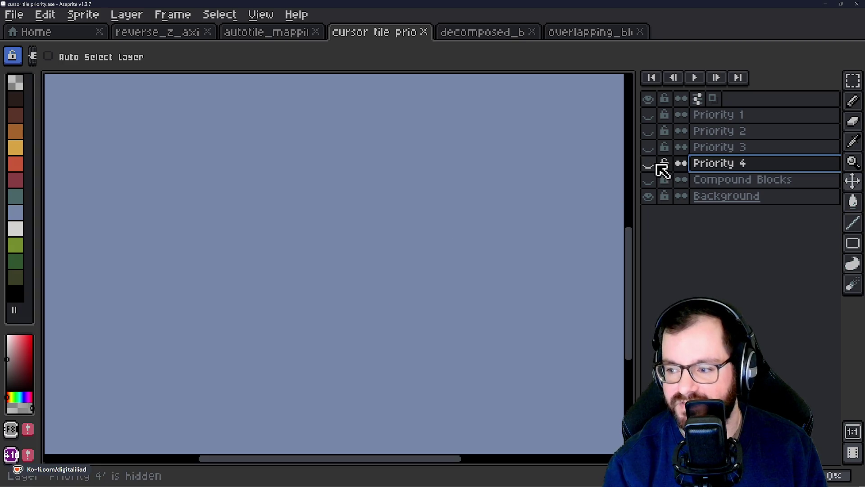
left_click(649, 115)
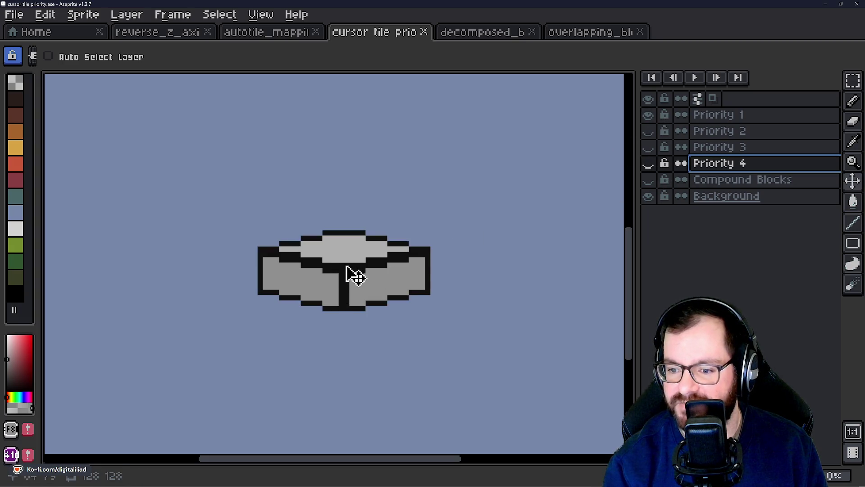
left_click(649, 132)
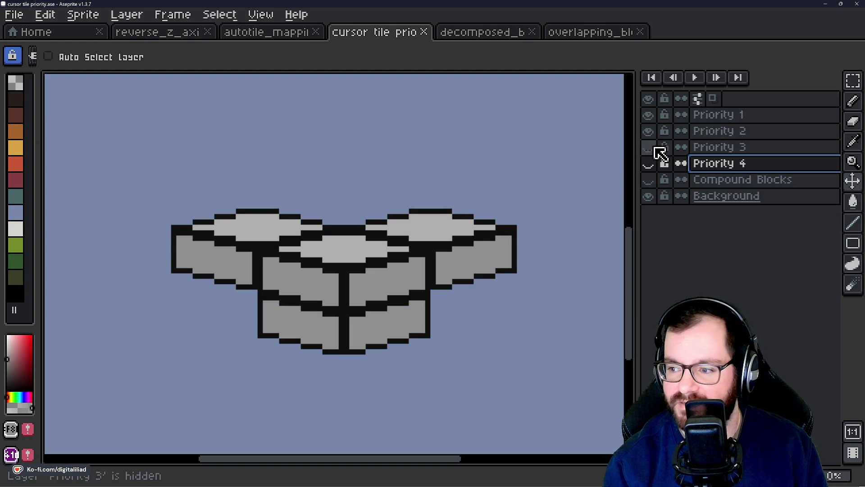
left_click(649, 148)
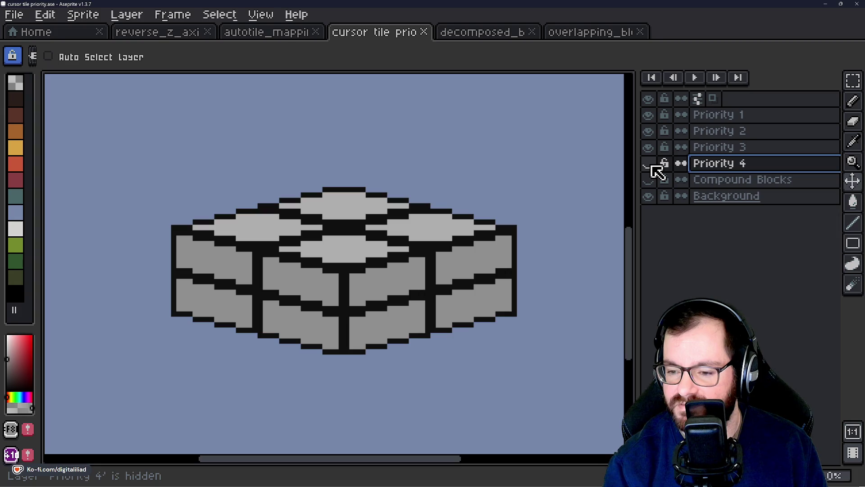
left_click(649, 165)
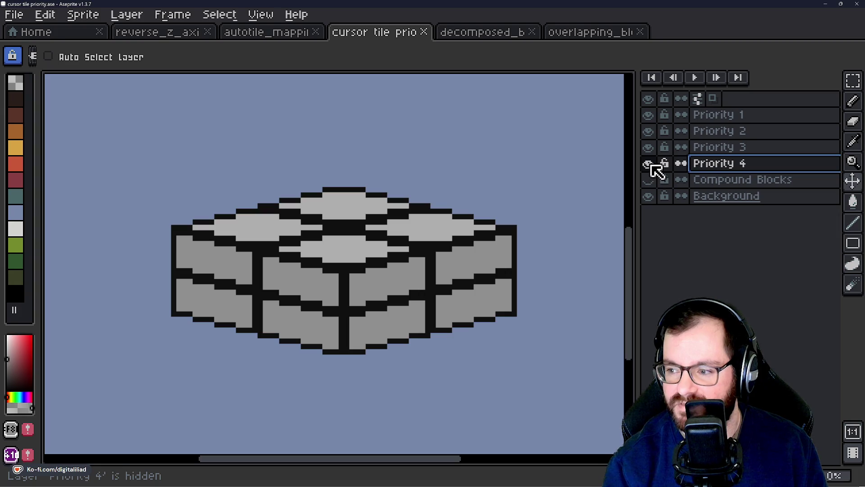
Toggle Priority 1–3 on and off again, ending with all shown plus the Compound Blocks layer
left_click(651, 147)
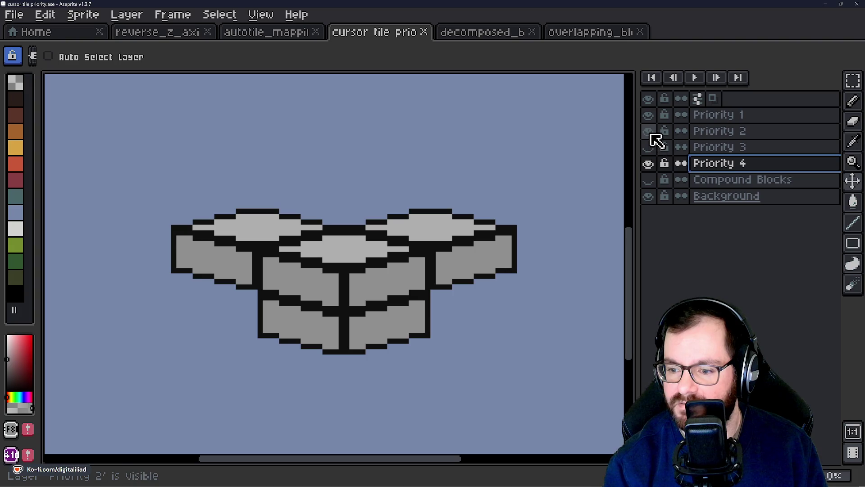
left_click(651, 131)
left_click_drag(651, 147, 655, 137)
left_click(656, 115)
left_click(650, 129)
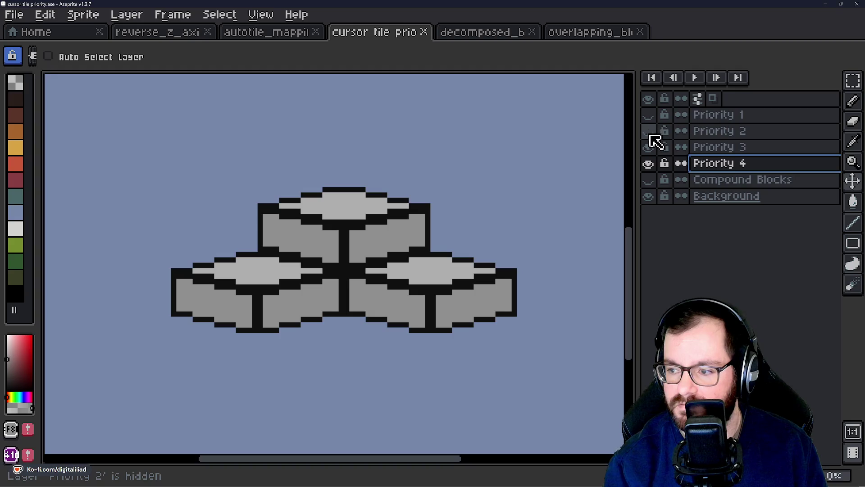
left_click(652, 147)
left_click(652, 146)
left_click(651, 131)
left_click(651, 119)
left_click(649, 131)
left_click(649, 147)
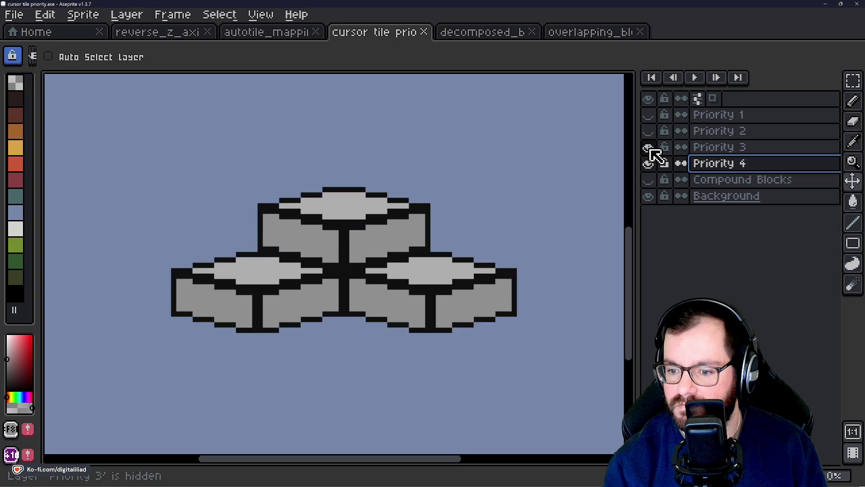
left_click(649, 131)
left_click(649, 115)
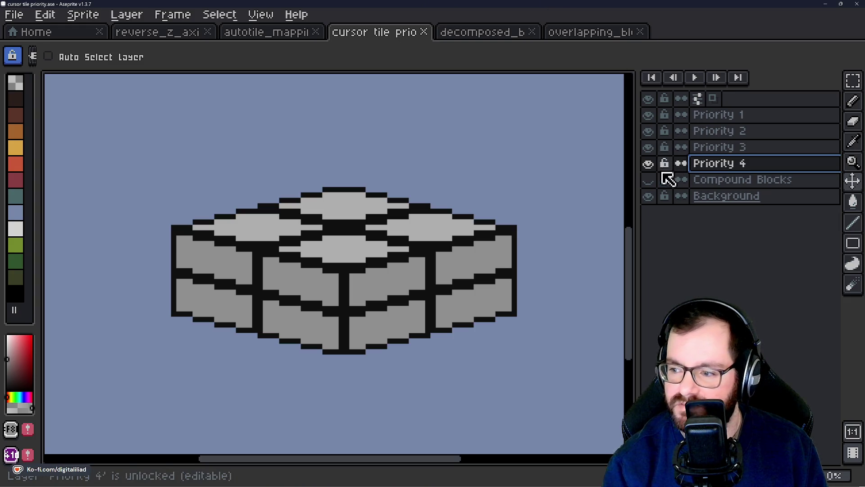
left_click(648, 180)
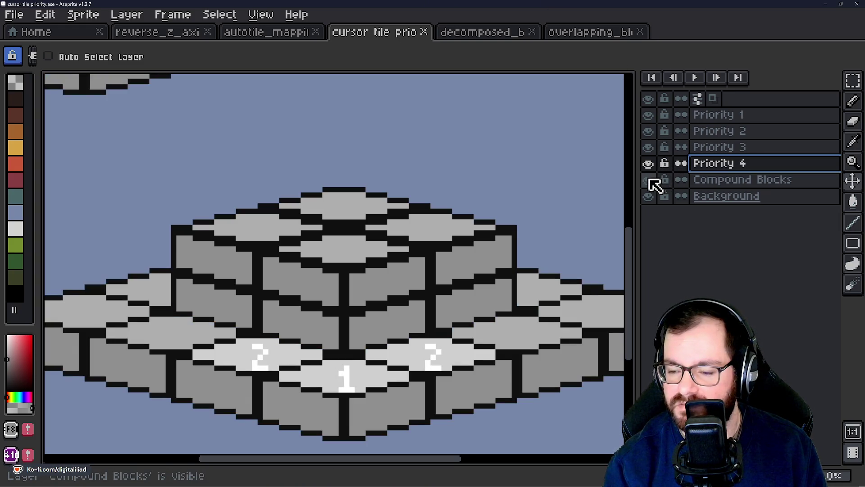
On Priority 1, draw a white 1 on the top-centre block, touching up a stray pixel in grey
double_click(650, 180)
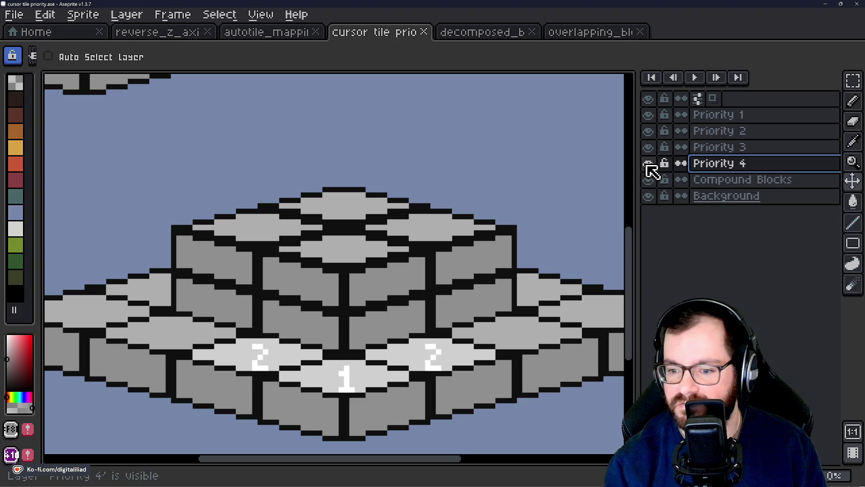
left_click(721, 116)
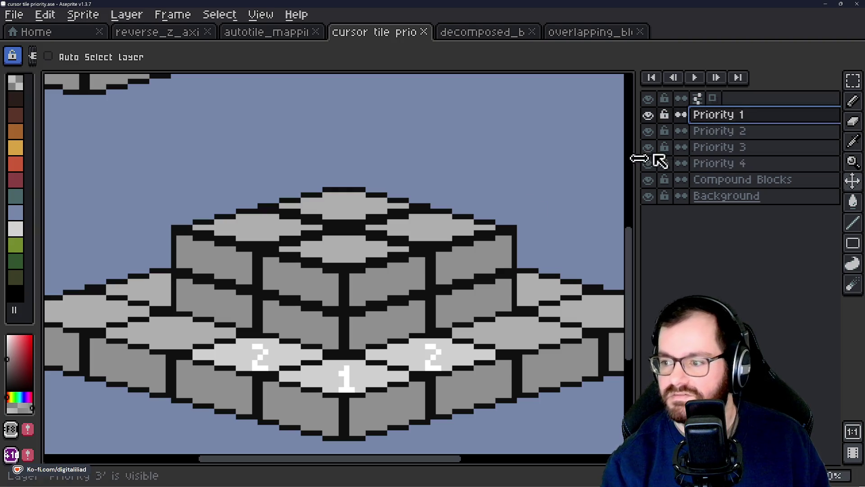
scroll(363, 299, "up", 1)
left_click_drag(365, 300, 366, 267)
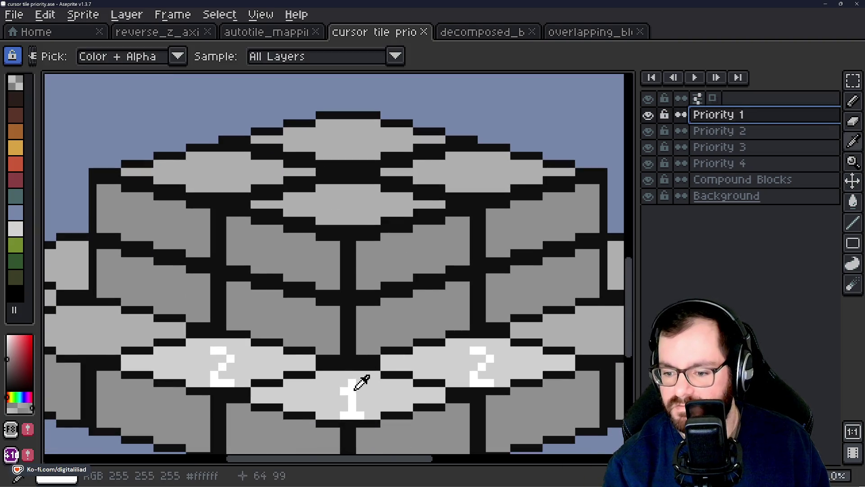
left_click(354, 388, "alt")
key("b")
scroll(363, 234, "up", 2)
mouse_move(347, 238)
left_mouse_down()
mouse_move(379, 238)
mouse_move(361, 201)
left_mouse_up()
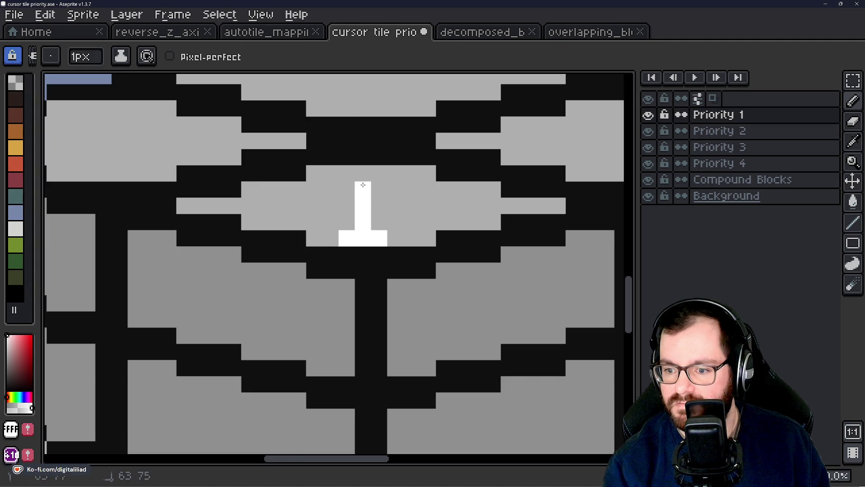
scroll(365, 173, "down", 3)
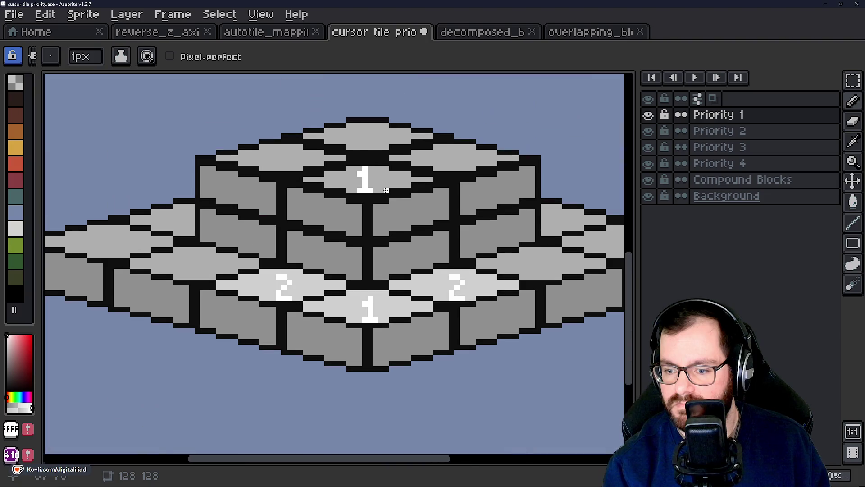
scroll(381, 180, "up", 3)
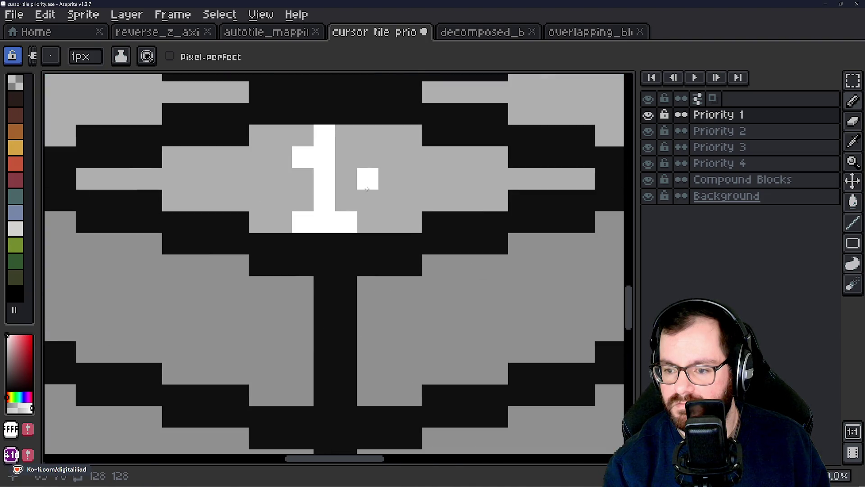
left_click(354, 131, "alt")
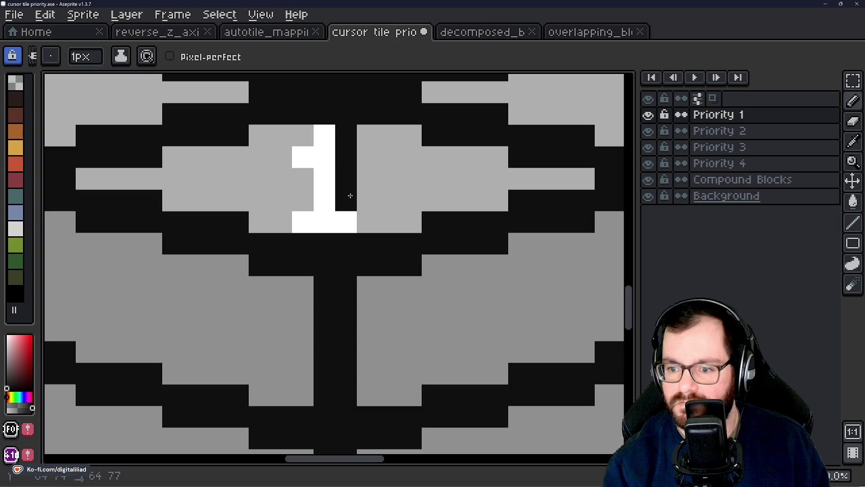
Look over the alternative selection tools, then select the Priority 2 layer
scroll(408, 337, "down", 3)
scroll(424, 369, "down", 1)
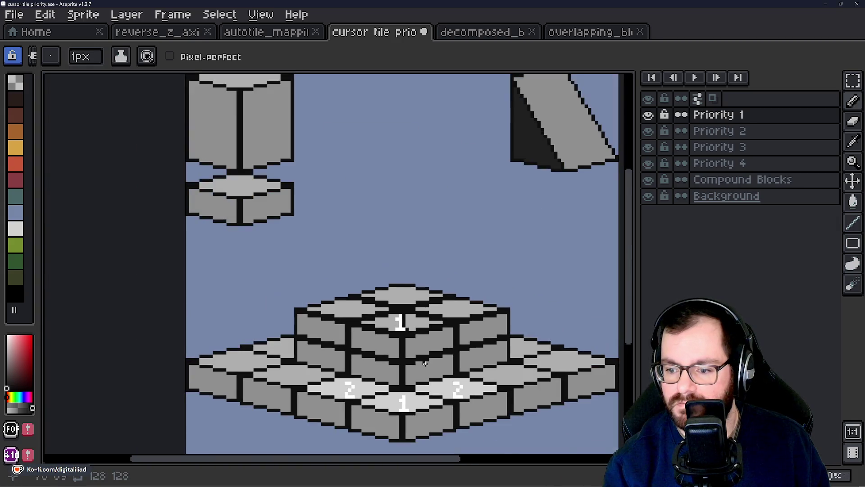
scroll(424, 357, "up", 2)
scroll(345, 244, "up", 1)
scroll(361, 280, "down", 1)
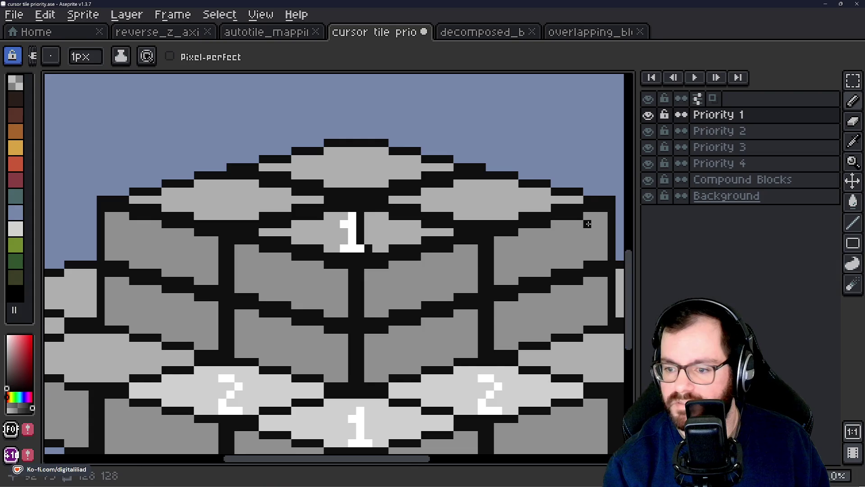
scroll(295, 281, "up", 1)
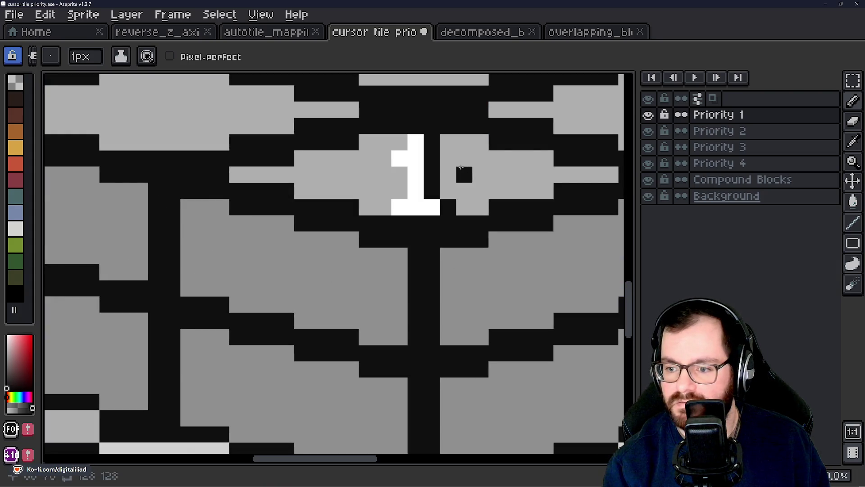
scroll(382, 207, "down", 1)
scroll(376, 252, "down", 1)
scroll(354, 229, "up", 1)
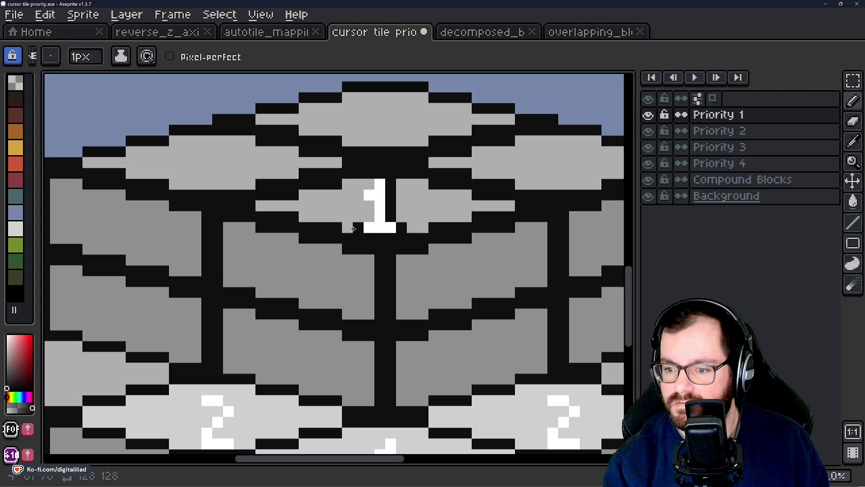
left_click_drag(854, 80, 832, 81)
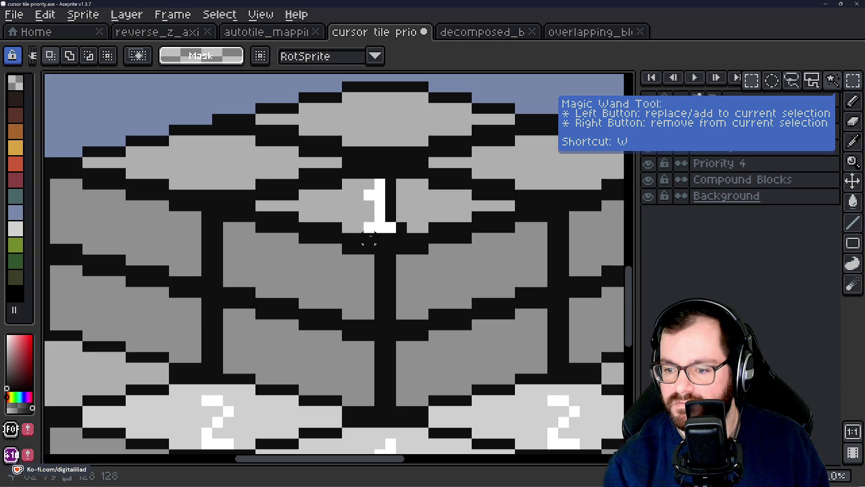
scroll(412, 217, "down", 2)
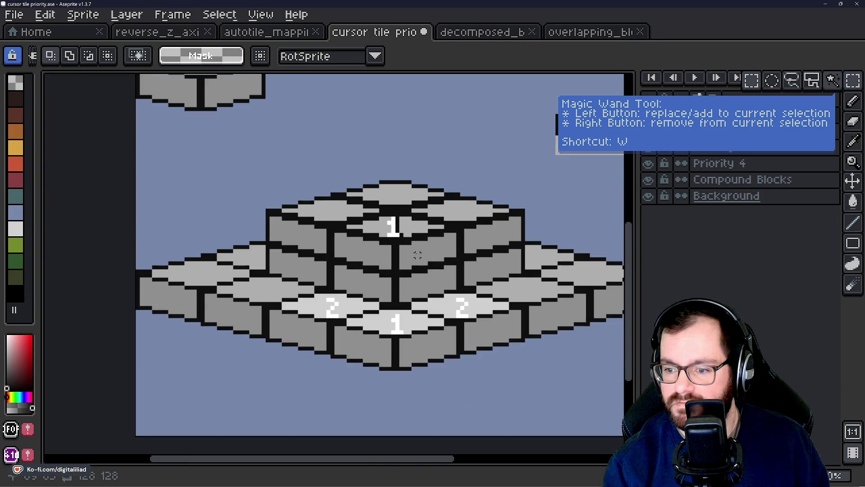
scroll(418, 255, "up", 2)
left_click(712, 133)
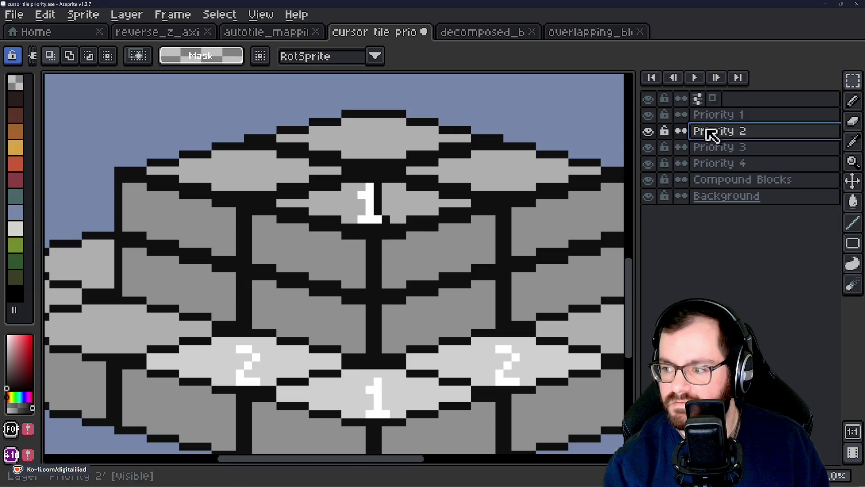
Hide the Priority 1 layer and pick up white from the existing 1 for the Pencil
left_click(648, 118)
scroll(315, 203, "down", 2)
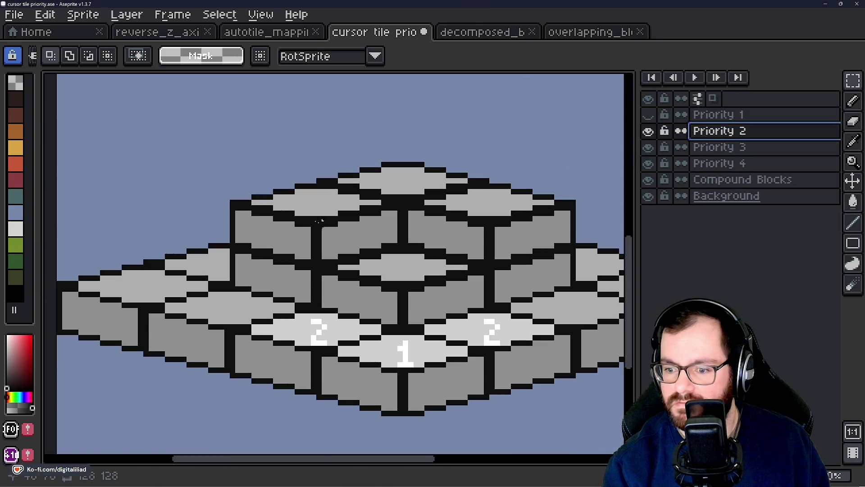
scroll(305, 189, "up", 4)
key("b")
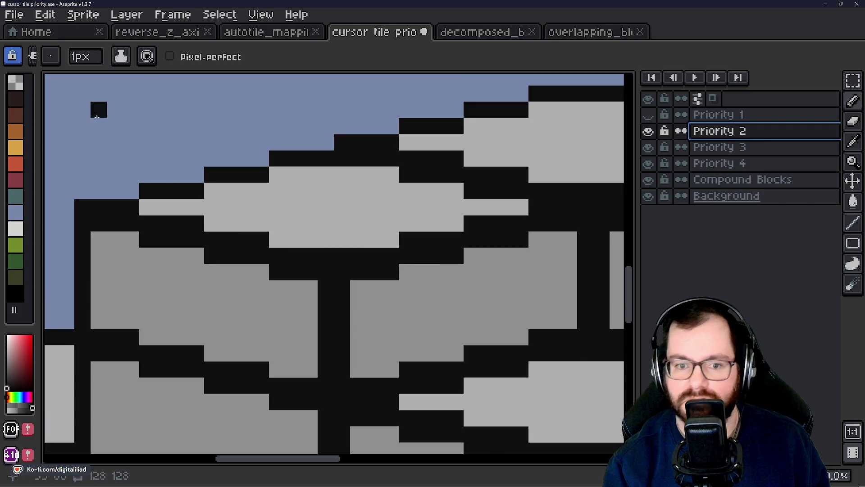
scroll(228, 208, "down", 3)
scroll(327, 314, "up", 4)
key("i")
left_click(315, 309)
key("b")
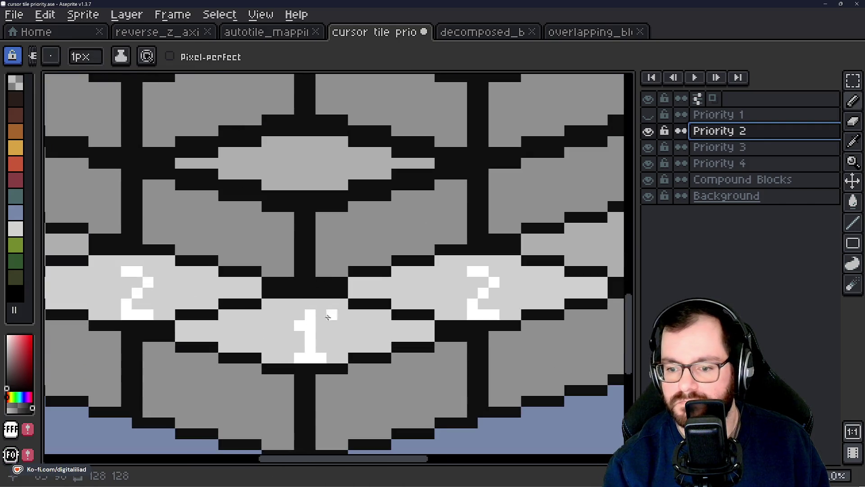
scroll(232, 193, "down", 1)
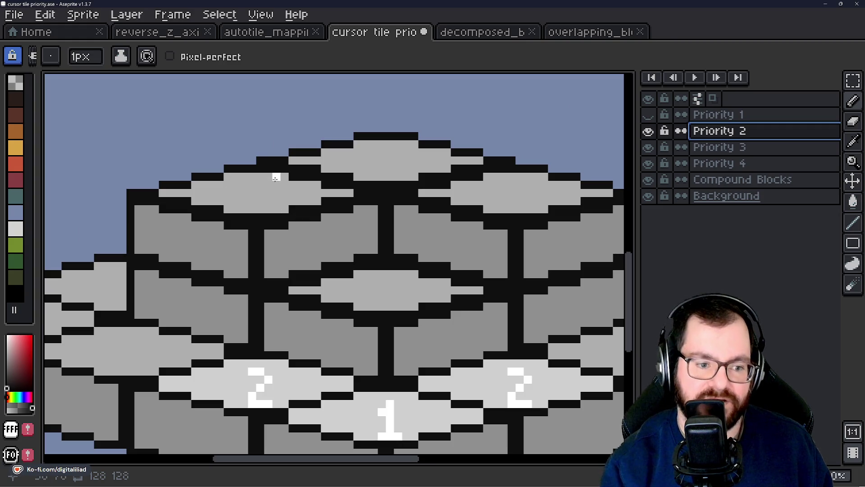
scroll(234, 191, "up", 2)
Try white 1s on the upper-left and upper-right blocks, then undo them
mouse_move(255, 226)
left_mouse_down()
mouse_move(269, 228)
mouse_move(272, 220)
left_mouse_up()
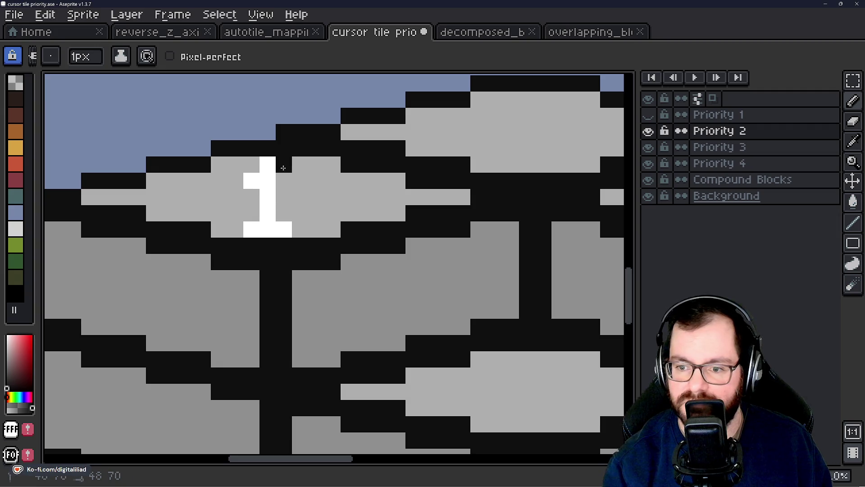
scroll(199, 180, "down", 3)
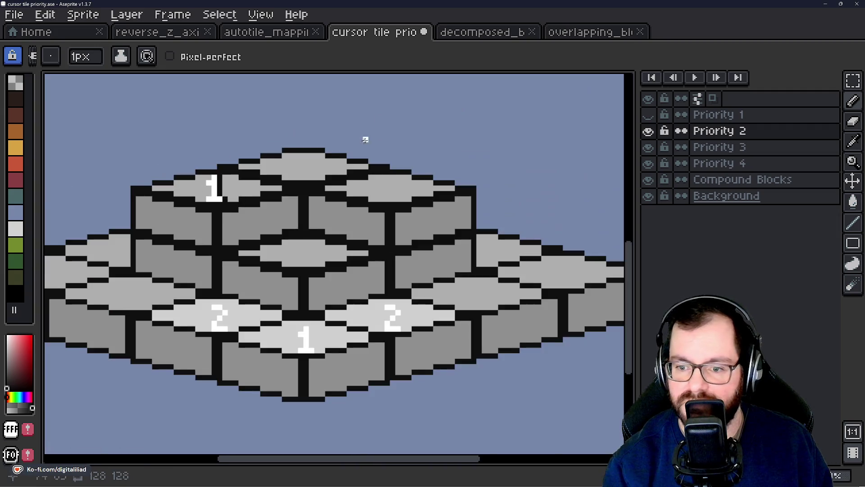
scroll(361, 140, "up", 2)
left_click_drag(388, 204, 382, 241)
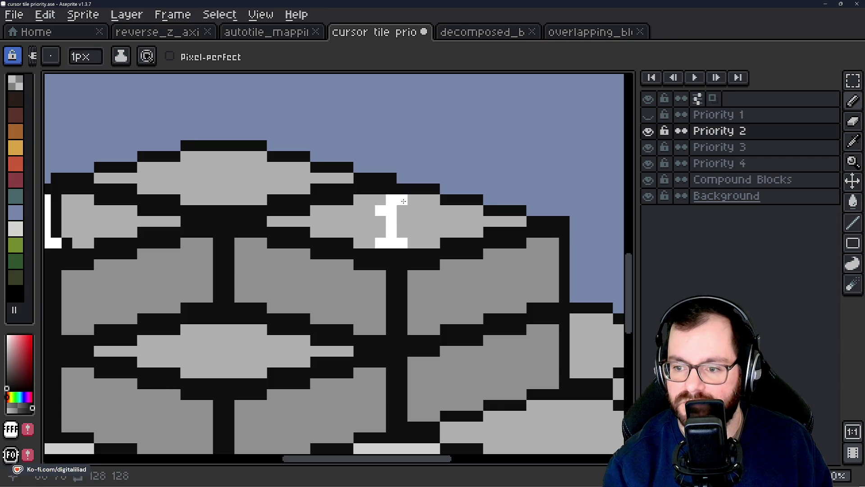
scroll(425, 187, "down", 2)
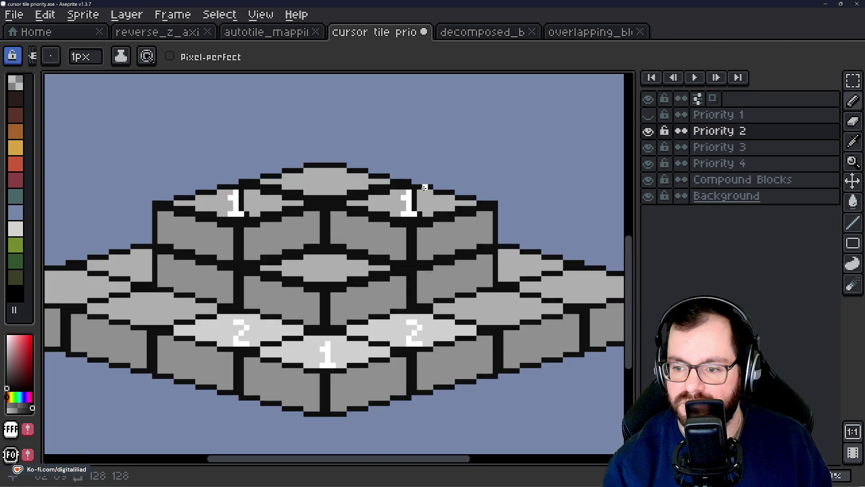
scroll(275, 225, "up", 2)
scroll(268, 234, "down", 1)
key("ctrl+z")
key("ctrl+z")
key("ctrl+z")
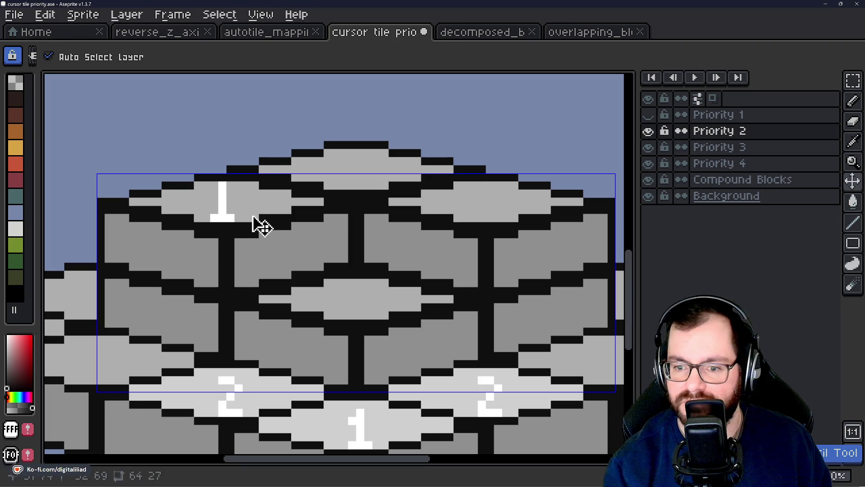
key("ctrl+z")
key("ctrl+z")
scroll(207, 202, "up", 1)
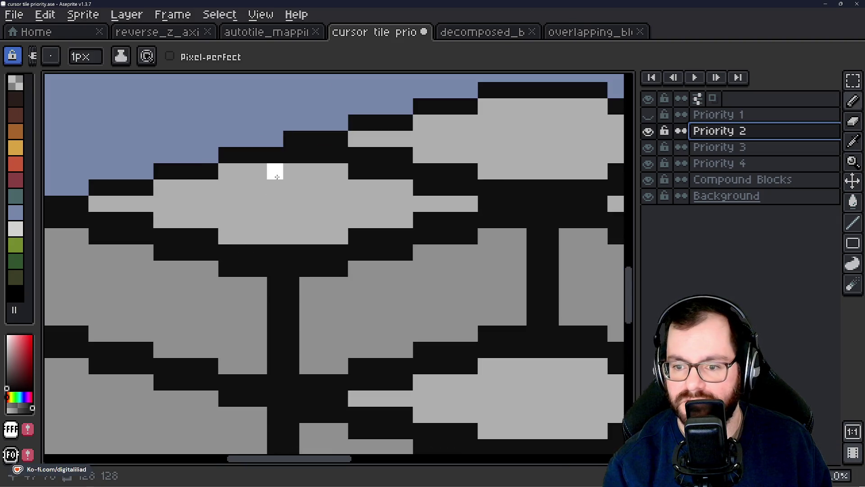
Draw a white 2 on the upper-left block and edge it with black pixels
mouse_move(262, 175)
left_mouse_down()
mouse_move(291, 187)
mouse_move(280, 206)
left_mouse_up()
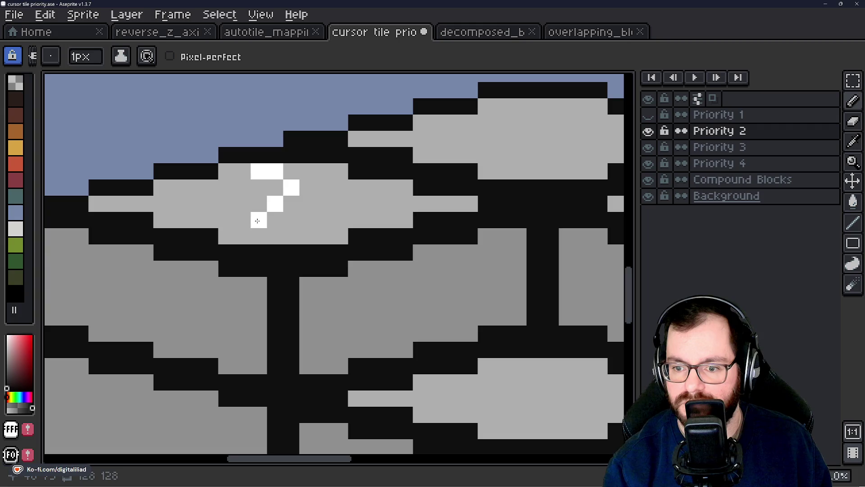
left_click_drag(257, 234, 277, 233)
scroll(290, 226, "down", 4)
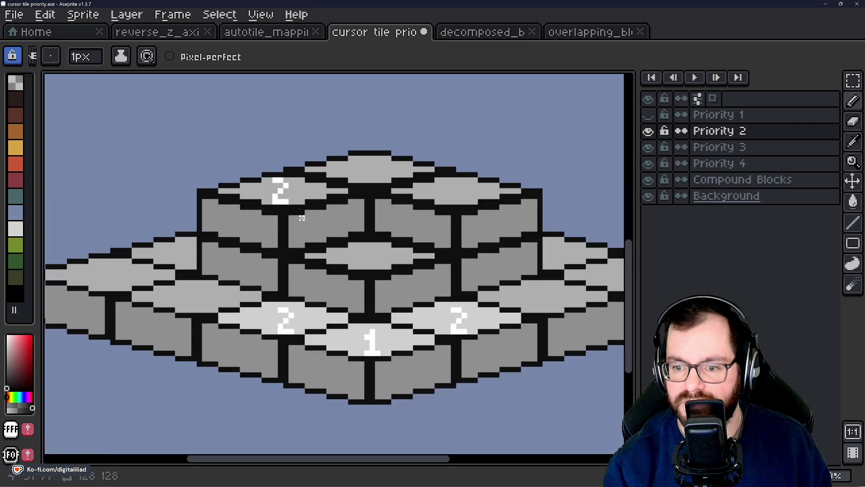
scroll(306, 224, "up", 4)
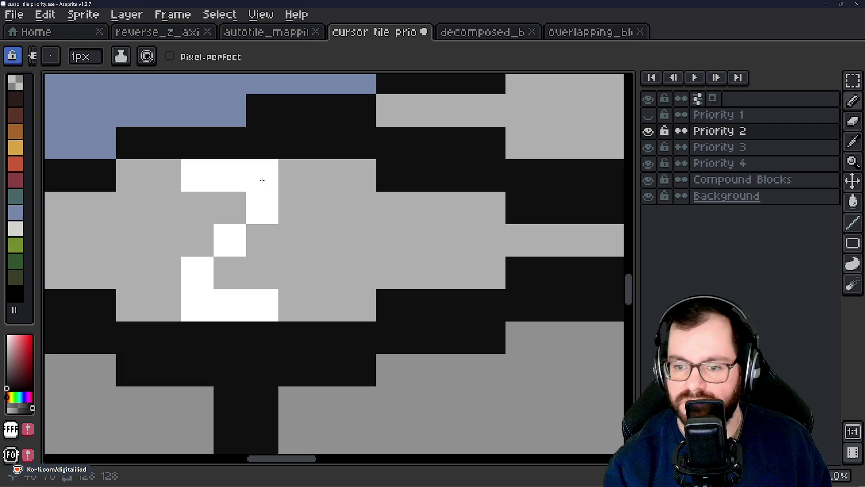
right_click(295, 205)
right_click(262, 241)
right_click(230, 273)
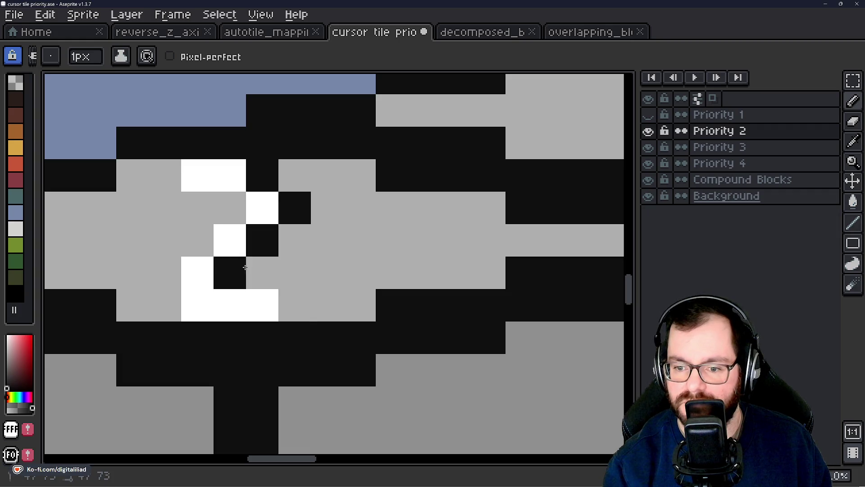
right_click(291, 292)
left_click(230, 208)
Draw a black-edged white 2 on the upper-right block and widen its base
scroll(243, 211, "down", 4)
scroll(502, 203, "up", 4)
left_click(437, 155)
left_click(419, 158)
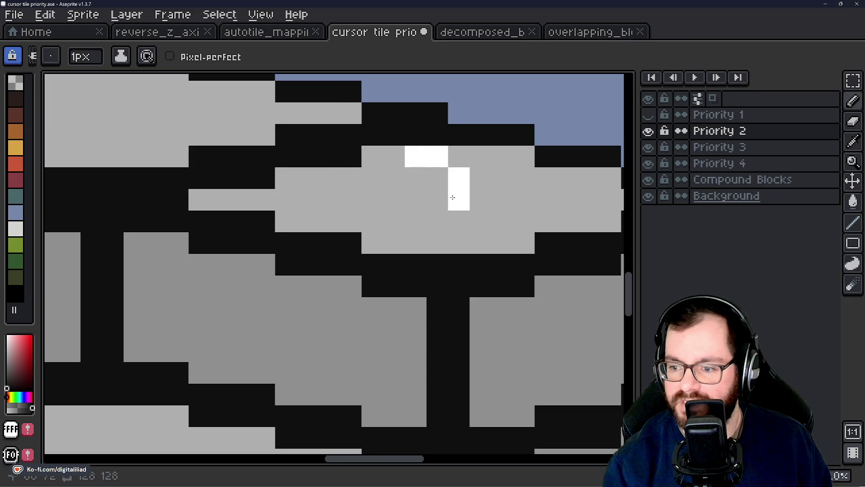
left_click(438, 199)
left_click(415, 219)
left_click_drag(415, 246, 455, 244)
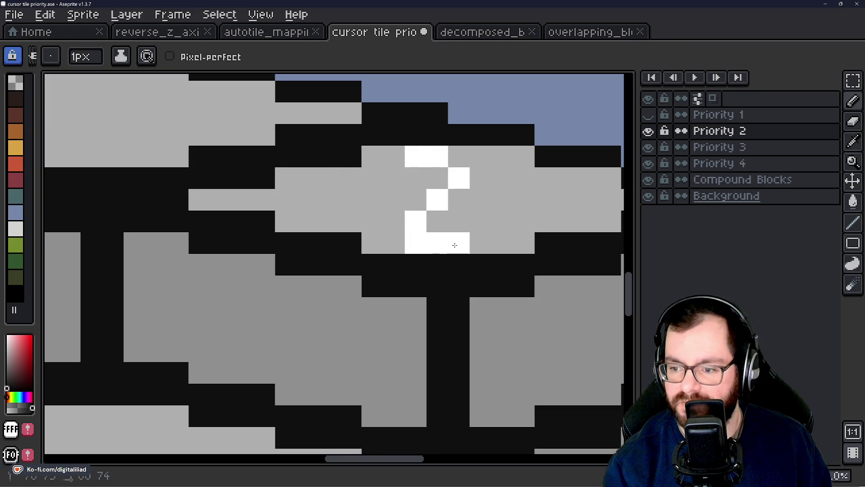
right_click(438, 221)
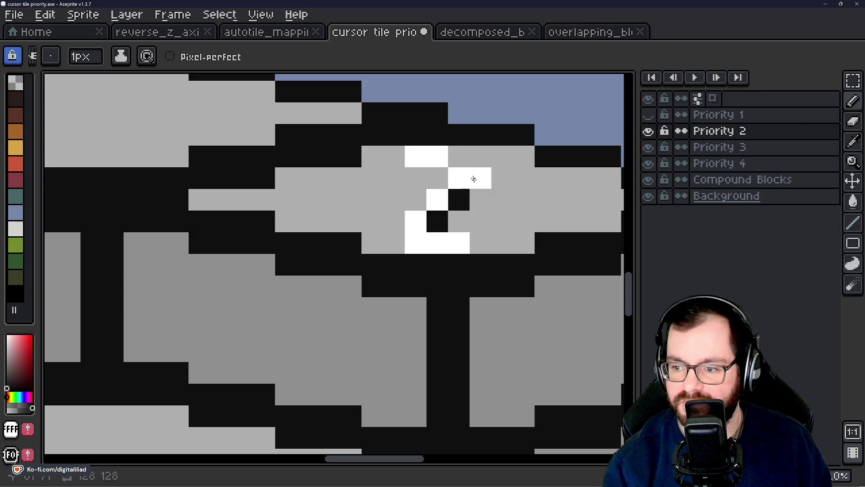
scroll(392, 188, "down", 4)
scroll(392, 188, "down", 1)
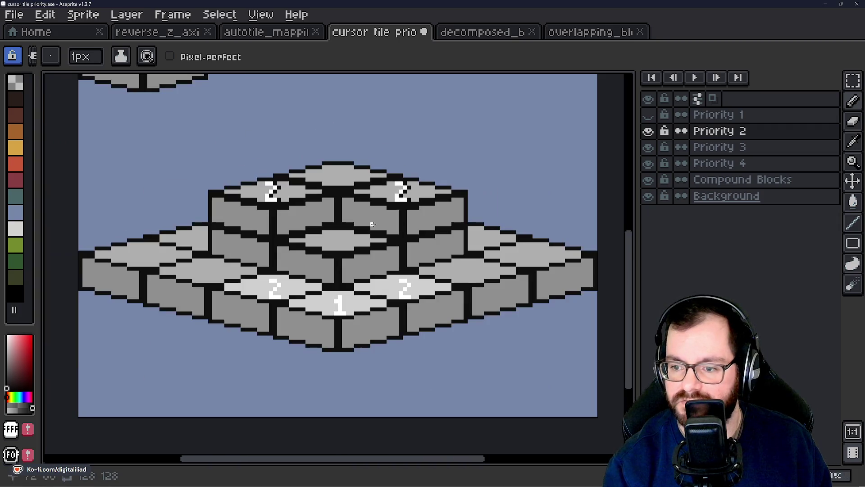
scroll(353, 242, "up", 5)
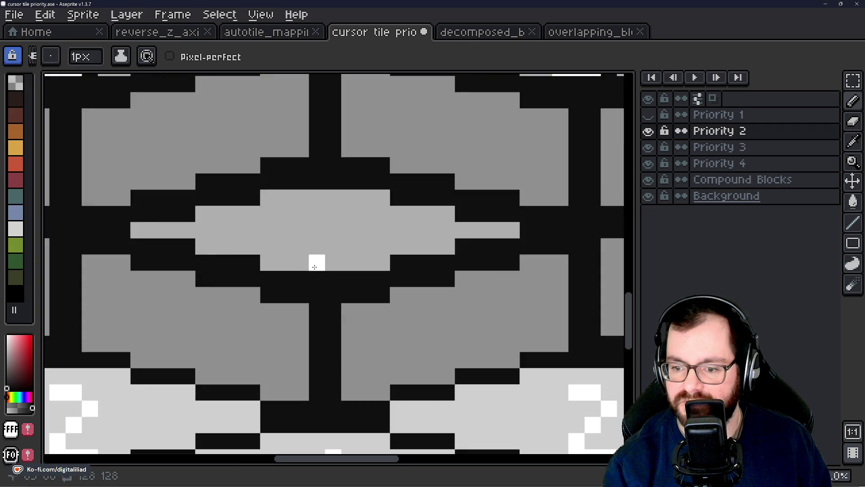
left_click(300, 263)
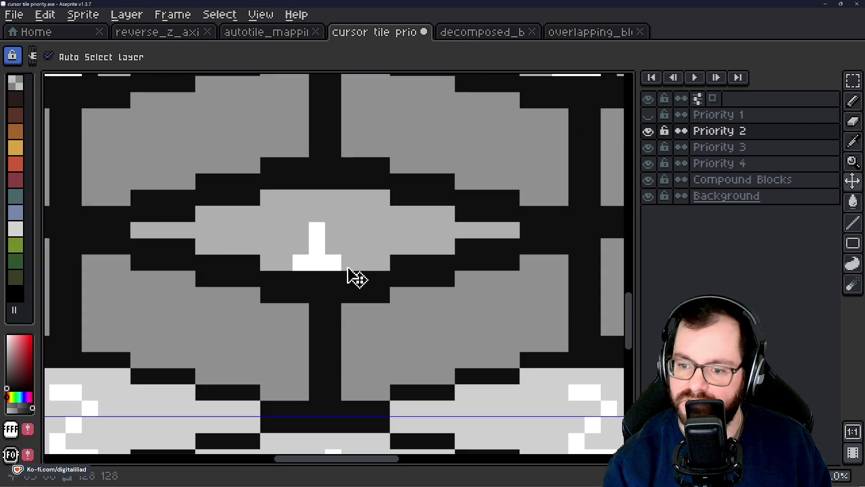
Correct the misplaced pixel and shape the central block's white pixels into a 2 with its top
key("ctrl+z")
left_click(301, 246)
left_click(333, 214)
left_click(334, 198)
left_click(318, 199)
scroll(348, 266, "down", 3)
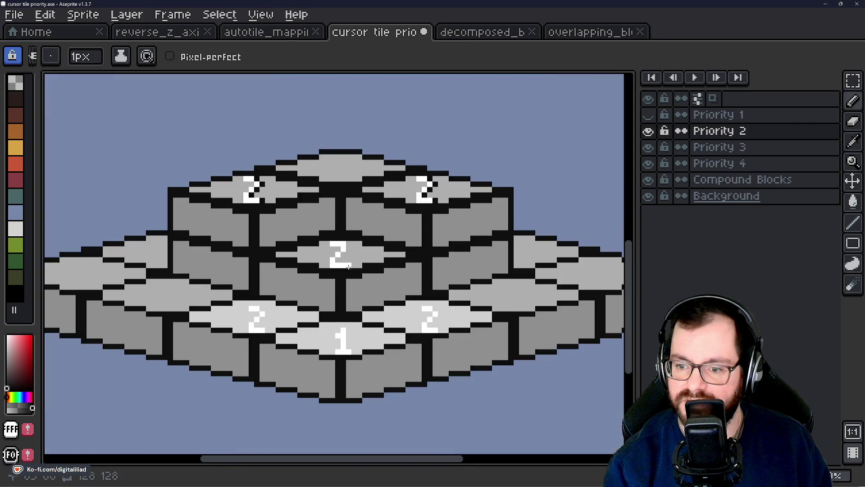
scroll(350, 290, "up", 2)
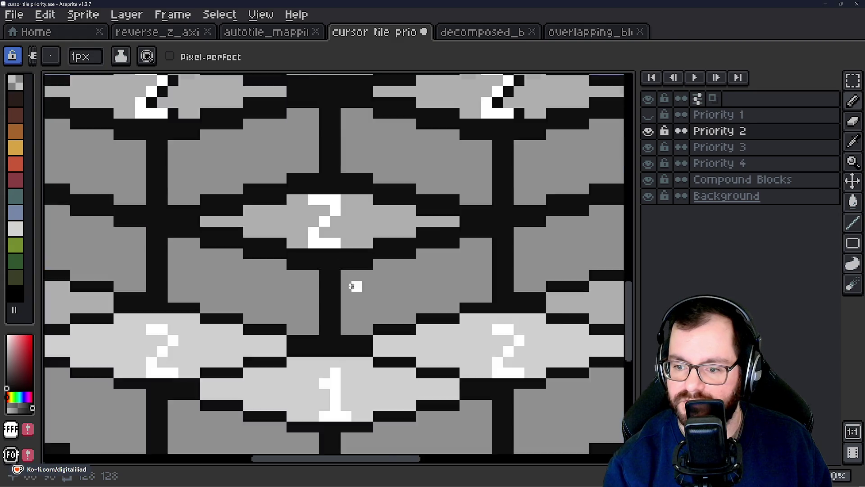
scroll(332, 193, "down", 1)
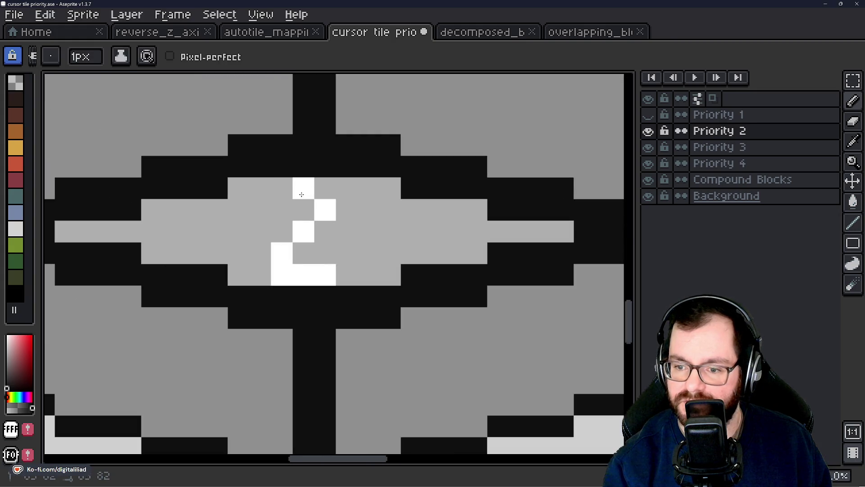
left_click(304, 188)
left_click(282, 188)
Edge the central 2's diagonal in black and extend its bottom stroke right
scroll(311, 252, "down", 3)
scroll(320, 204, "up", 3)
right_click(321, 190)
right_click(343, 212)
right_click(321, 234)
right_click(299, 255)
left_click(346, 275)
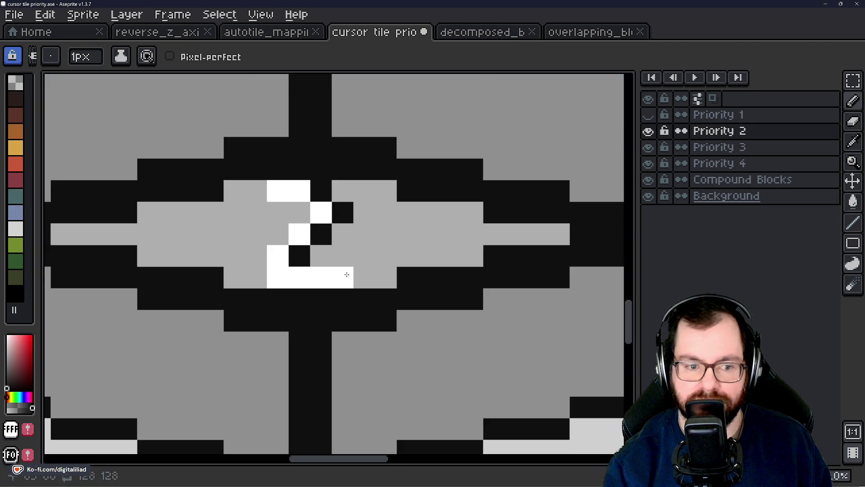
scroll(315, 228, "down", 3)
scroll(321, 226, "up", 2)
scroll(321, 225, "up", 2)
scroll(345, 225, "down", 1)
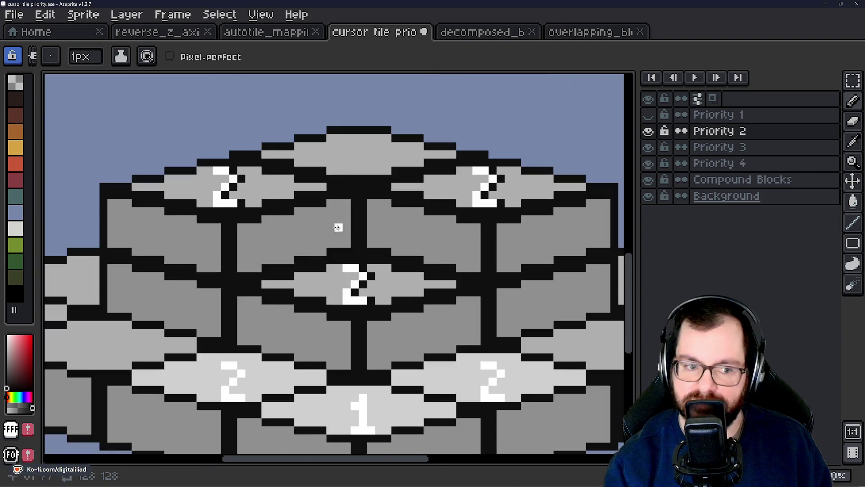
scroll(344, 225, "up", 3)
scroll(426, 295, "down", 3)
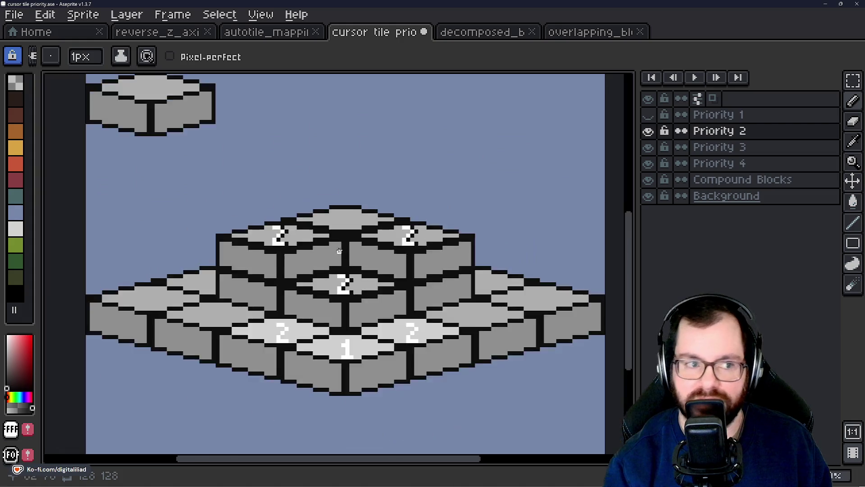
scroll(366, 256, "up", 1)
scroll(406, 235, "down", 1)
scroll(421, 212, "up", 1)
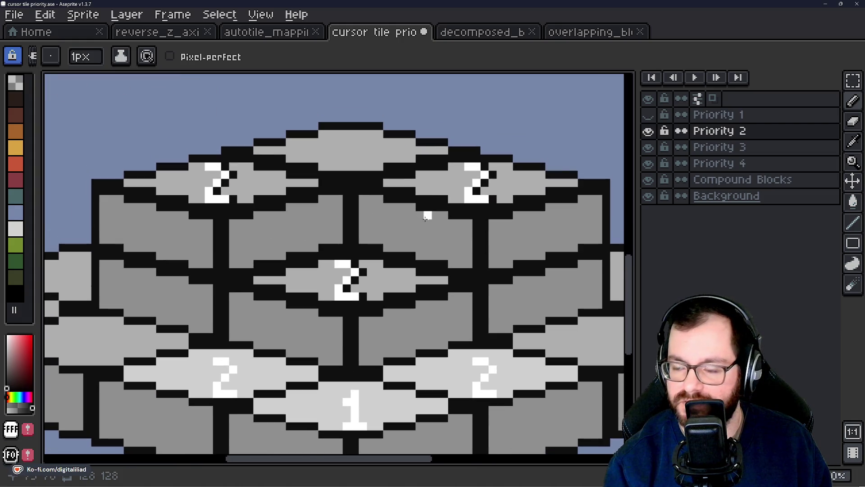
scroll(401, 243, "down", 1)
scroll(394, 234, "up", 1)
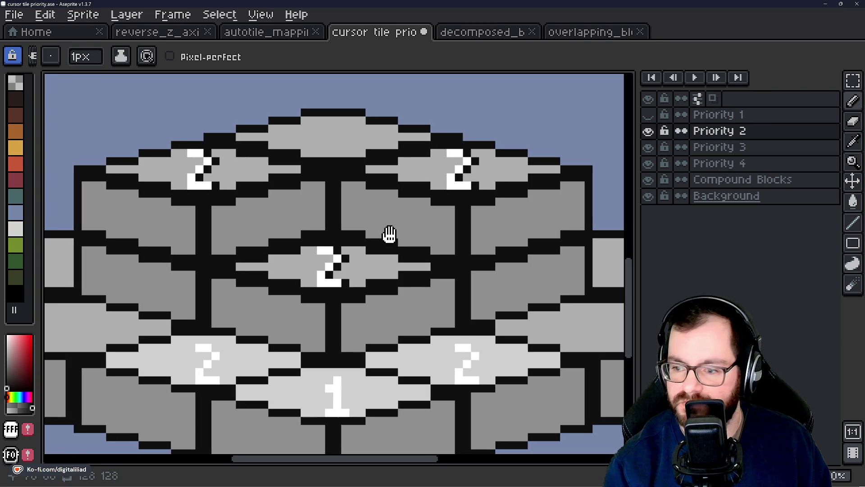
scroll(392, 241, "down", 1)
scroll(392, 240, "up", 1)
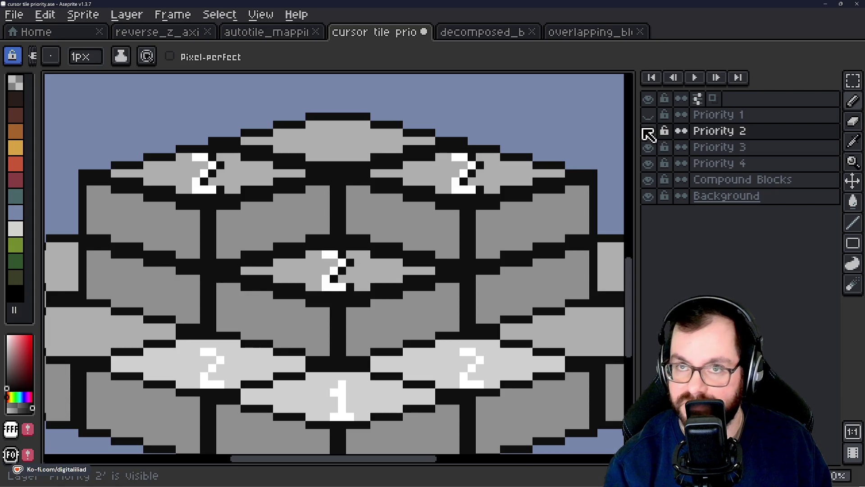
scroll(374, 231, "down", 1)
scroll(373, 236, "up", 1)
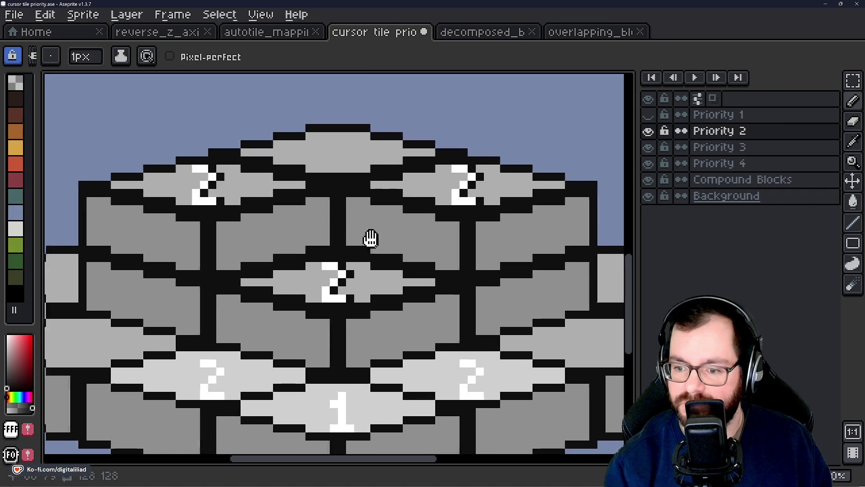
Hide the Priority 2 and Compound Blocks layers and select the Priority 3 layer
scroll(372, 238, "down", 1)
scroll(367, 237, "up", 1)
left_click(652, 136)
left_click(652, 135)
left_click(652, 135)
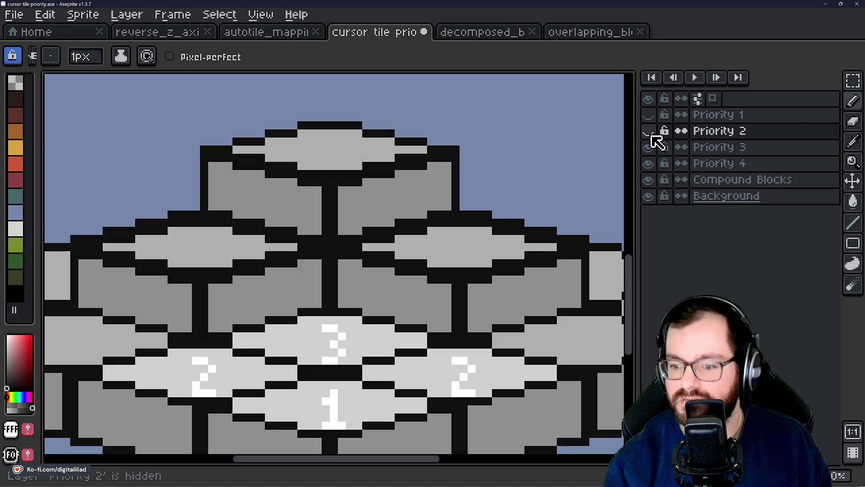
left_click(652, 135)
left_click(650, 179)
left_click(652, 130)
left_click(652, 130)
left_click(652, 132)
left_click(651, 133)
left_click(652, 134)
left_click(674, 147)
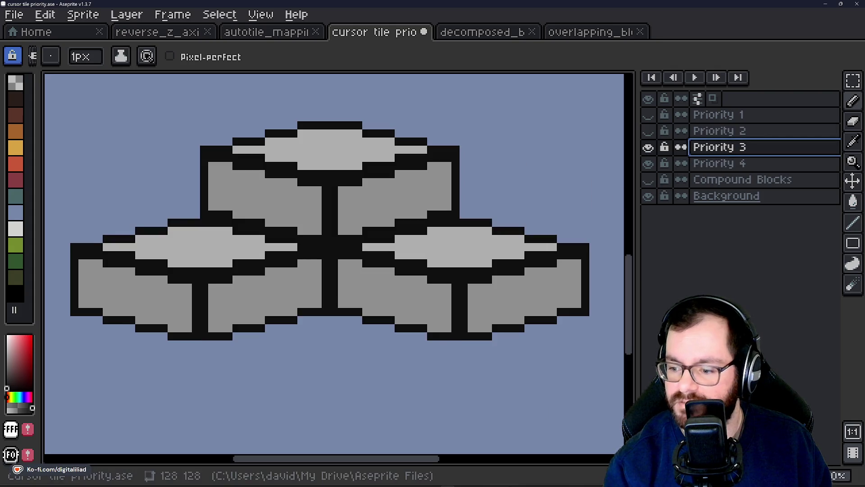
Paint a white 3 with black edging on the top block
scroll(328, 150, "up", 3)
scroll(403, 170, "down", 2)
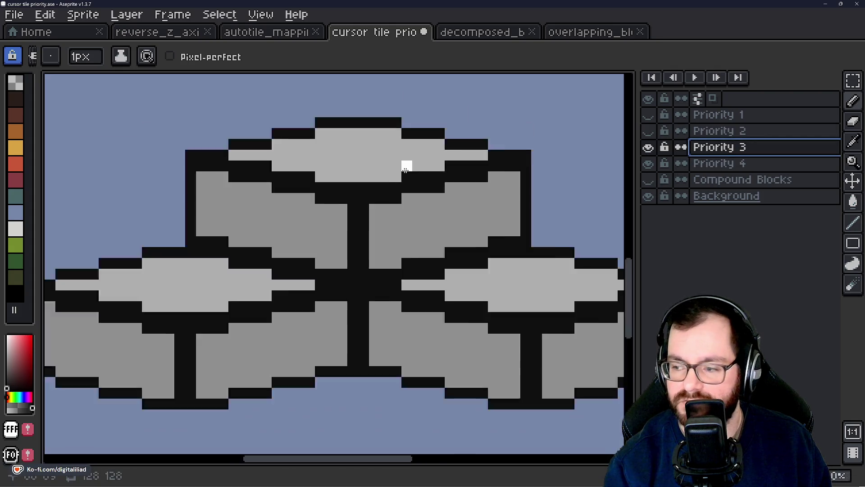
scroll(402, 169, "down", 2)
left_click(648, 179)
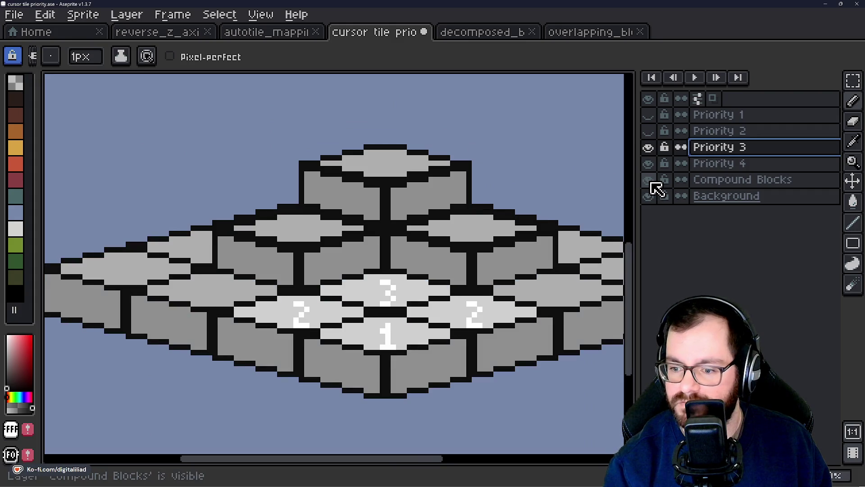
left_click(649, 181)
scroll(377, 172, "up", 3)
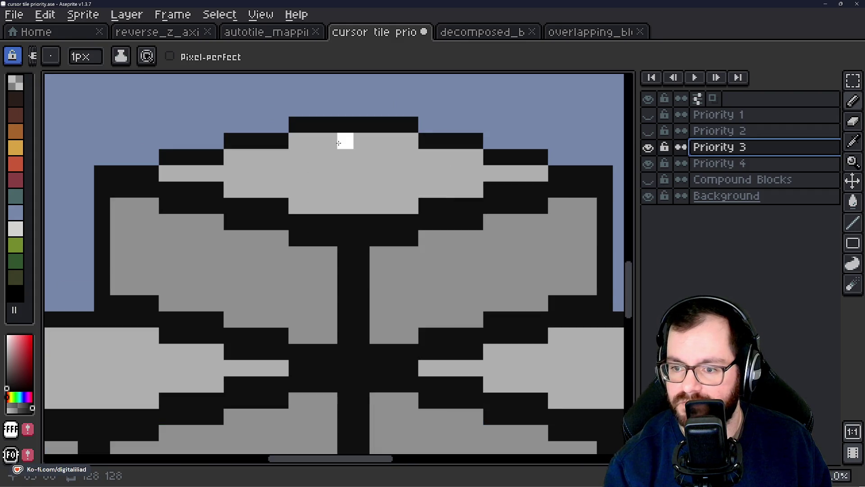
left_click_drag(329, 141, 345, 140)
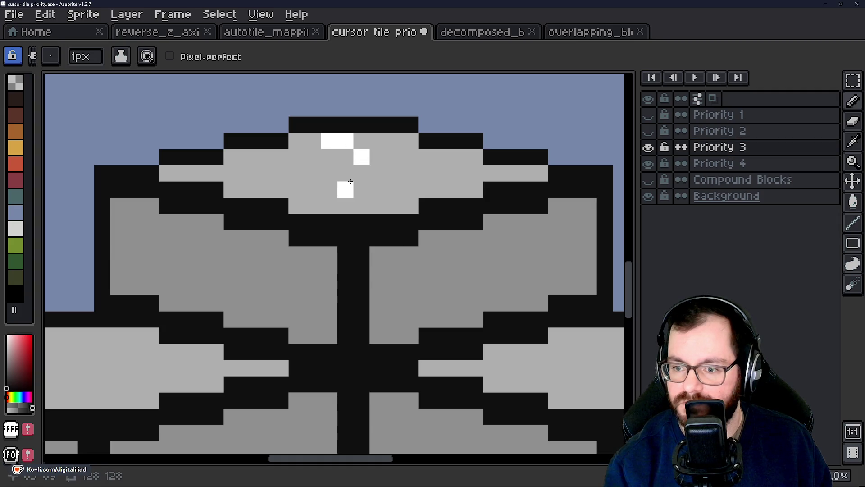
left_click_drag(345, 173, 329, 173)
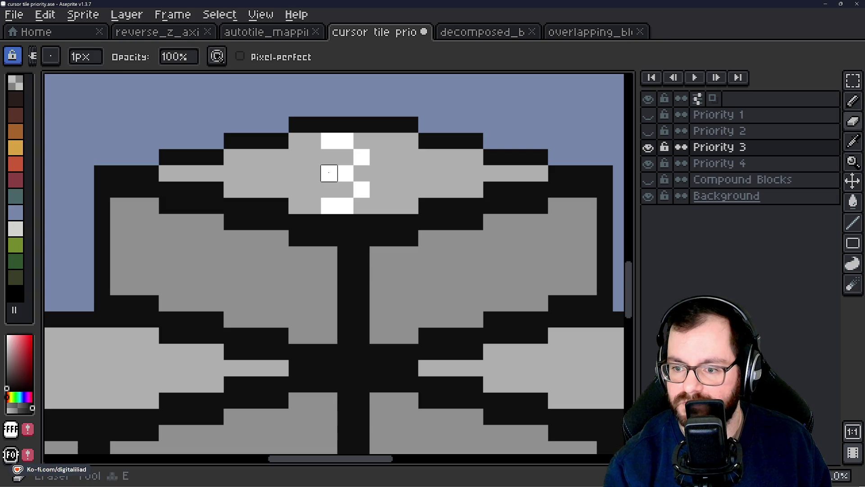
key("ctrl+z")
key("ctrl+z")
key("ctrl+z")
mouse_move(345, 173)
left_mouse_down()
mouse_move(362, 190)
mouse_move(345, 197)
left_mouse_up()
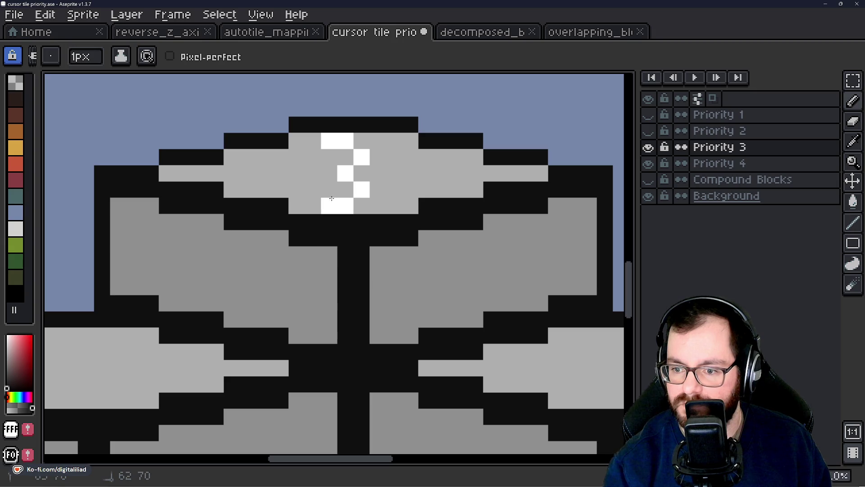
mouse_move(361, 140)
left_mouse_down()
mouse_move(377, 158)
mouse_move(363, 175)
mouse_move(379, 193)
left_mouse_up()
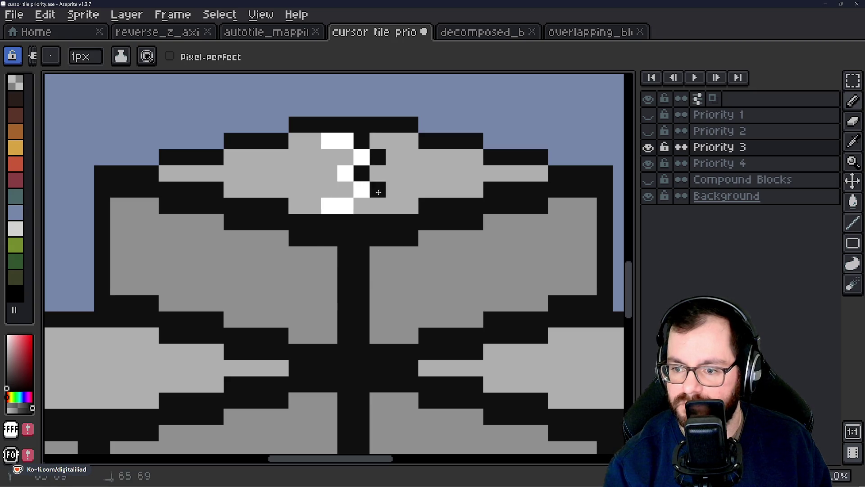
scroll(361, 173, "down", 1)
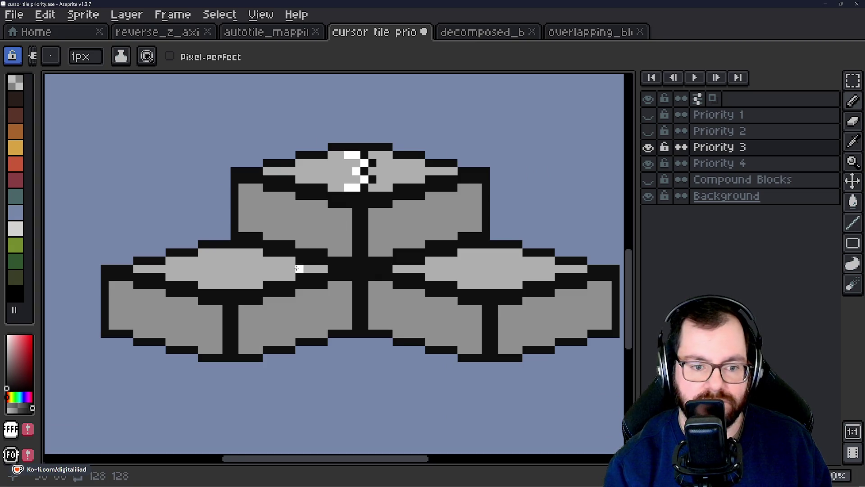
scroll(298, 268, "up", 3)
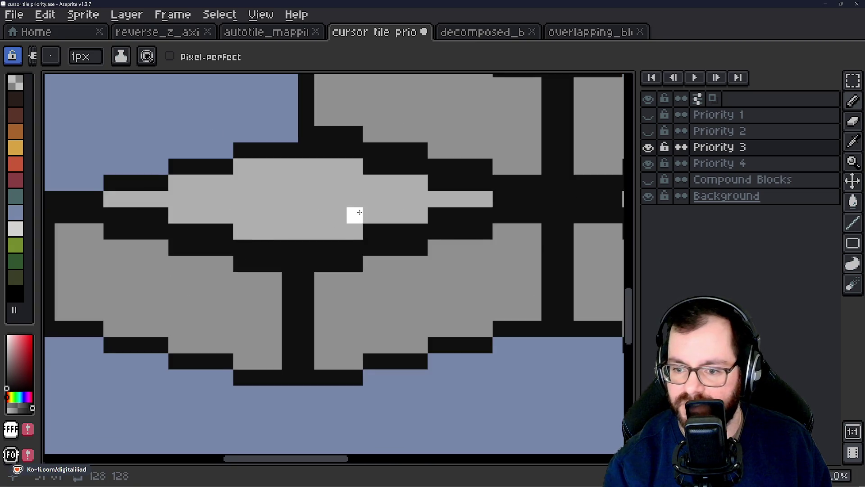
Begin a black-edged white 3 on the lower-left block
left_click_drag(359, 212, 397, 259)
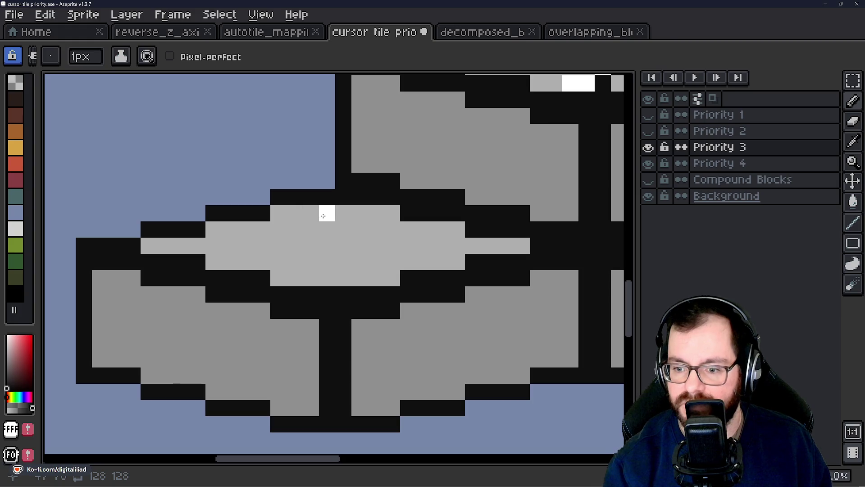
left_click(333, 242)
left_click_drag(333, 270, 311, 277)
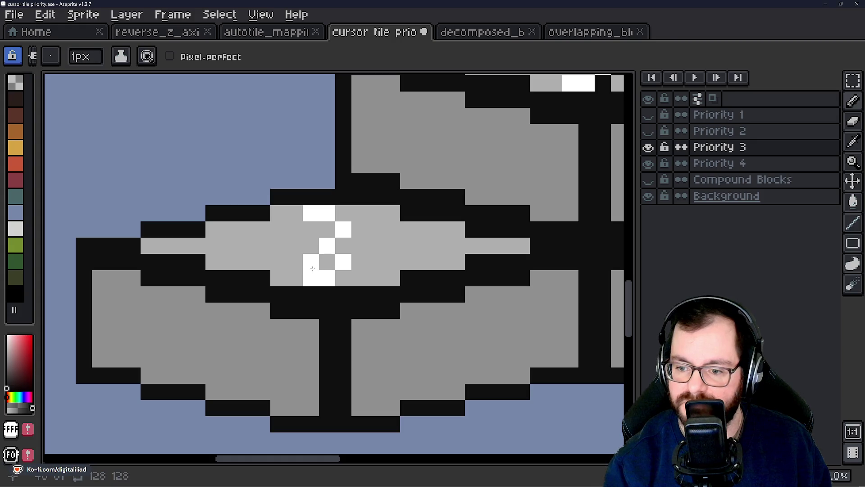
key("ctrl+z")
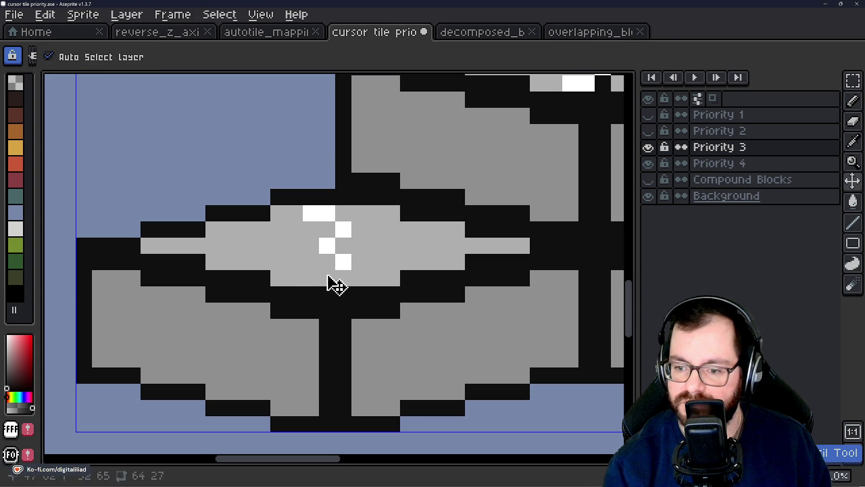
right_click(344, 213)
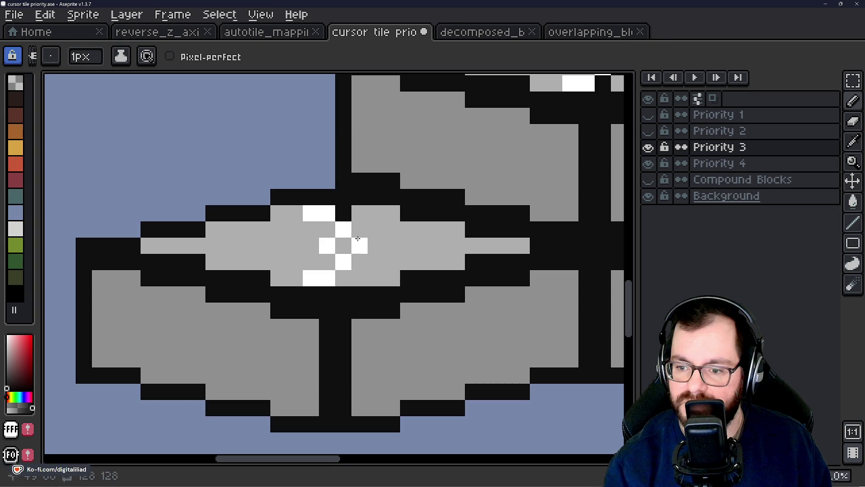
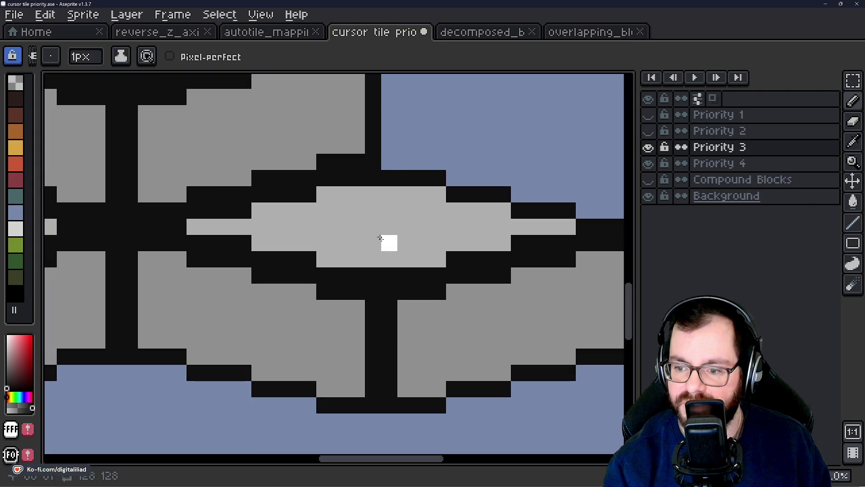
scroll(386, 236, "up", 1)
Pencil a white 3 with black edge pixels on the Priority 3 block tops
left_click_drag(361, 197, 378, 232)
key("ctrl+z")
left_click(389, 243)
left_click(373, 259)
left_click(357, 260)
left_click(389, 194)
right_click(390, 194)
right_click(405, 210)
right_click(389, 227)
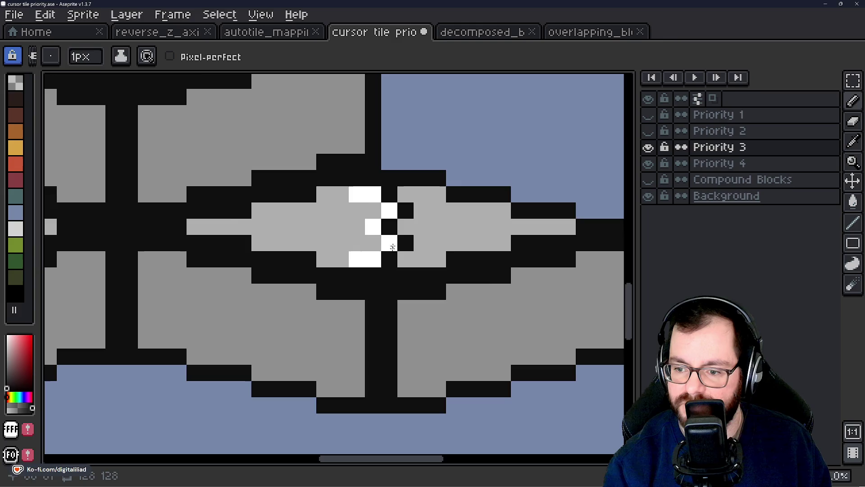
Hide Priority 3 and Priority 4, show Compound Blocks, and go to the Home tab
scroll(383, 225, "down", 3)
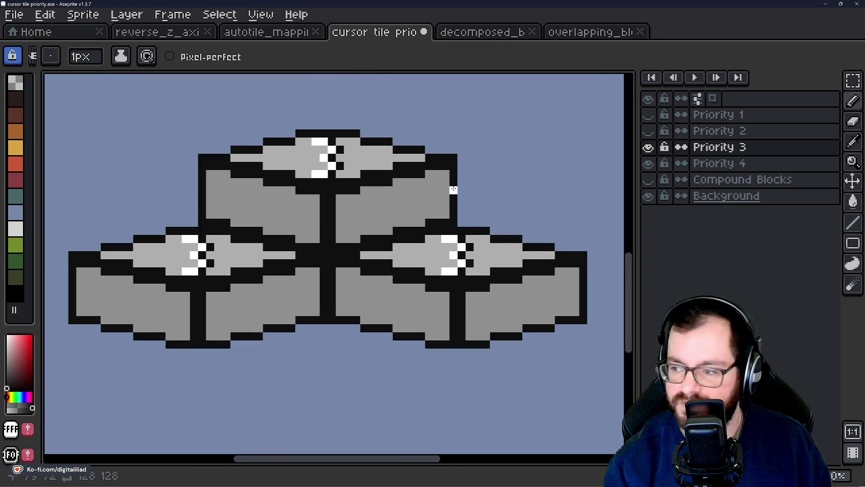
left_click(648, 147)
scroll(305, 217, "up", 1)
scroll(297, 212, "up", 1)
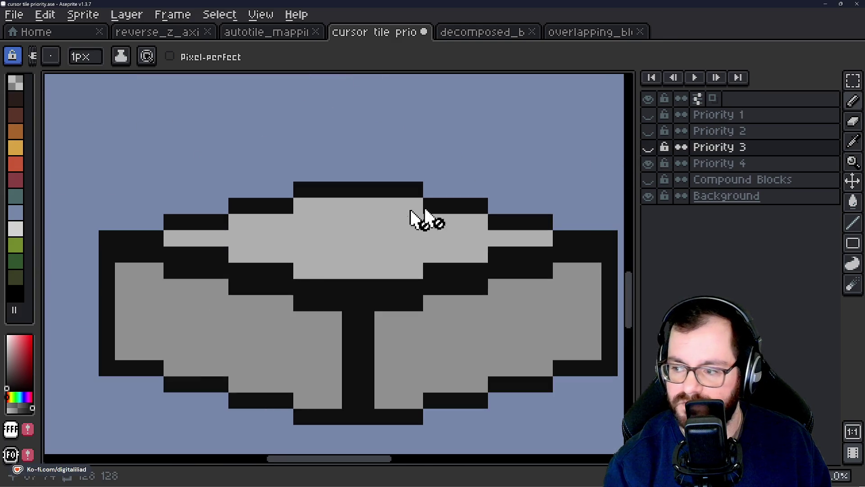
left_click(649, 180)
left_click(648, 163)
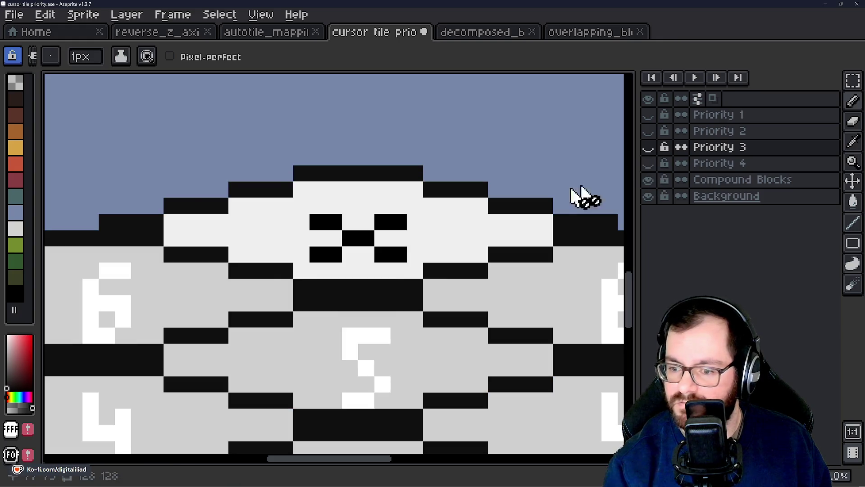
scroll(406, 226, "down", 1)
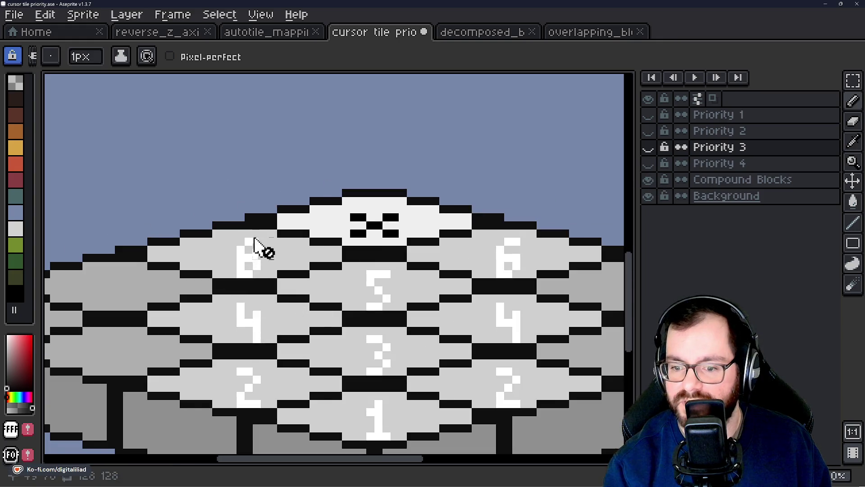
scroll(255, 280, "down", 2)
scroll(261, 275, "up", 1)
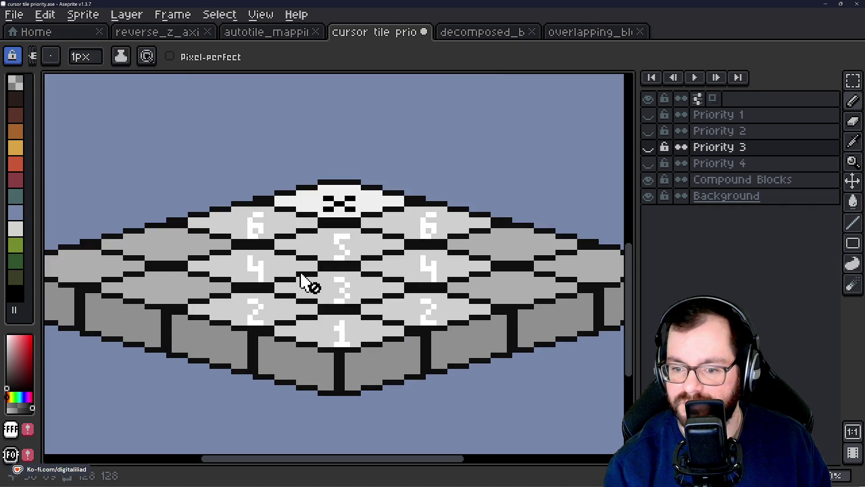
left_click(75, 34)
Open di font block.ase from the Home tab's recent files
scroll(122, 218, "down", 4)
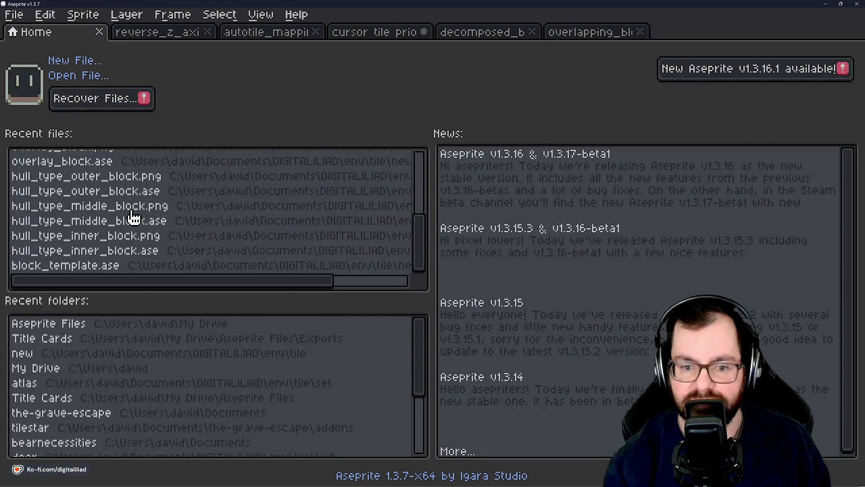
scroll(117, 212, "up", 3)
left_click(106, 218)
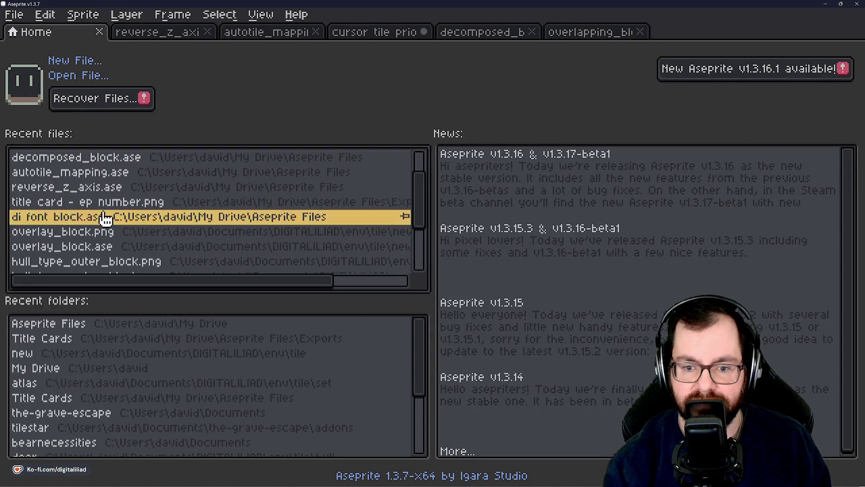
Zoom and pan around the digit glyphs, then return to the cursor tile priority sprite
scroll(239, 280, "up", 8)
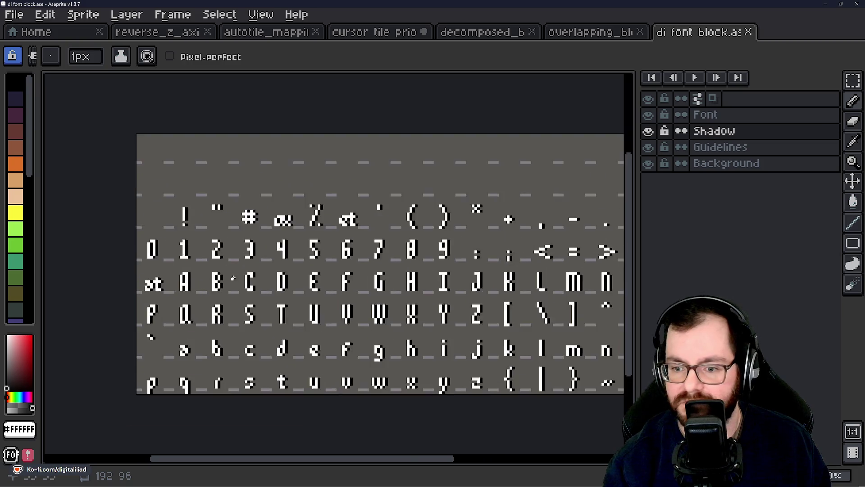
scroll(346, 200, "down", 3)
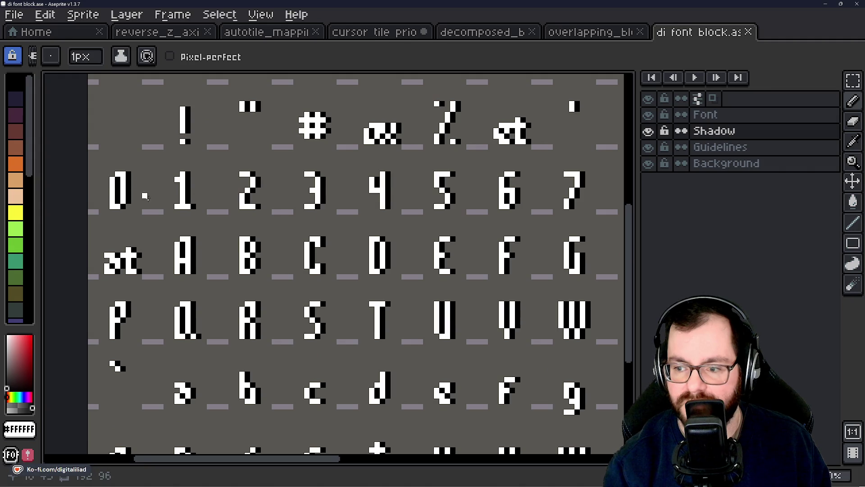
scroll(120, 187, "down", 2)
scroll(404, 197, "up", 1)
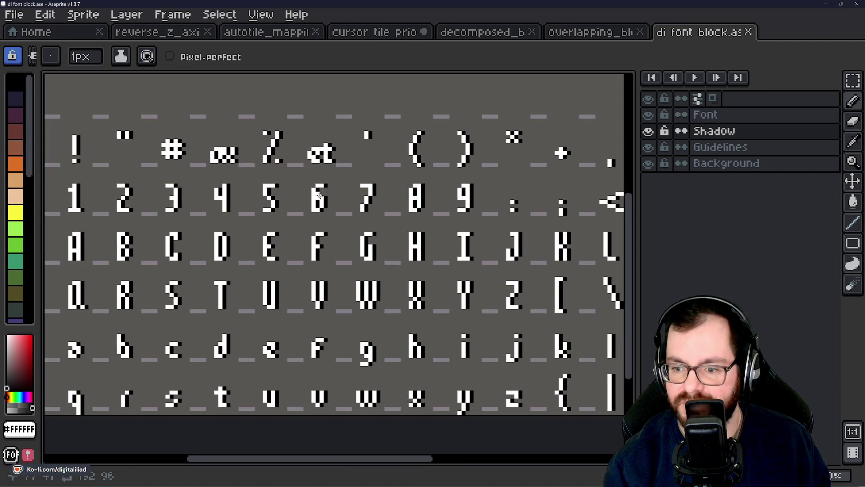
scroll(430, 218, "down", 1)
scroll(440, 210, "down", 1)
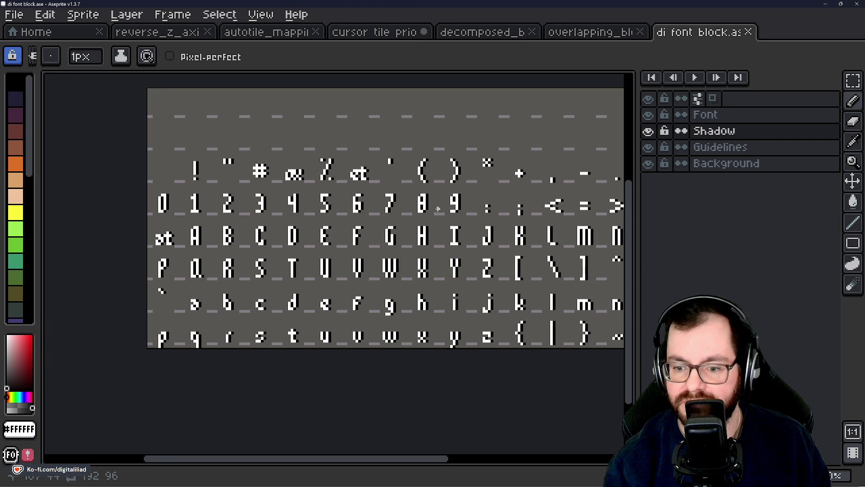
scroll(431, 206, "up", 1)
scroll(432, 206, "up", 1)
scroll(332, 200, "down", 3)
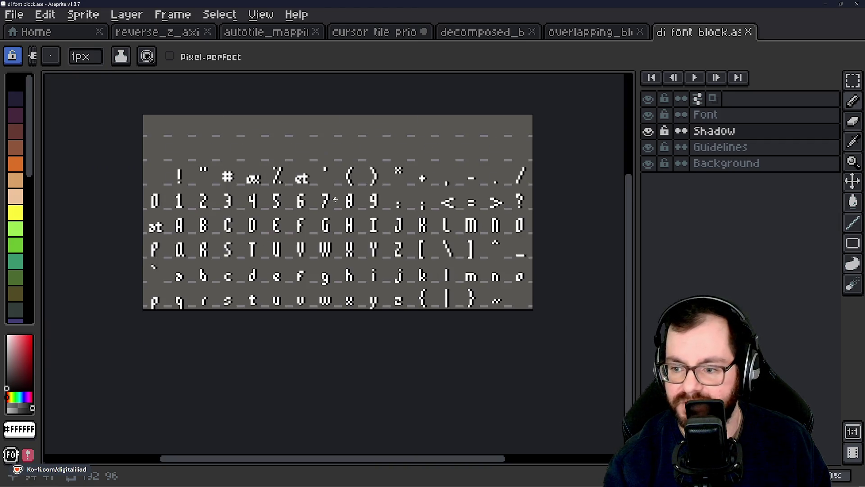
scroll(195, 169, "up", 1)
scroll(126, 239, "up", 1)
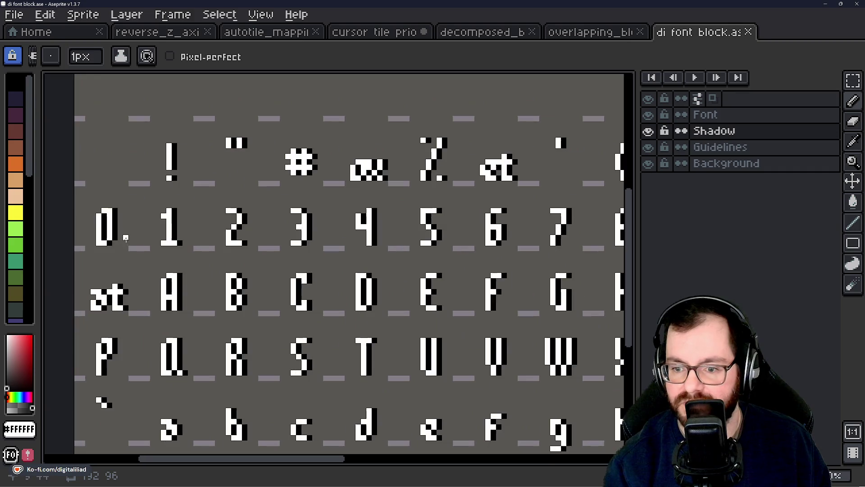
scroll(277, 134, "down", 1)
scroll(277, 139, "up", 1)
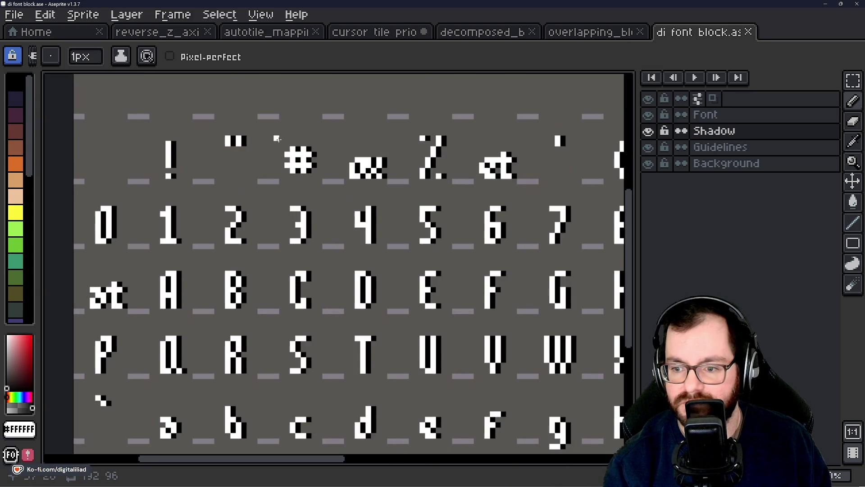
mouse_move(417, 193)
left_mouse_down()
mouse_move(230, 183)
mouse_move(387, 216)
left_mouse_up()
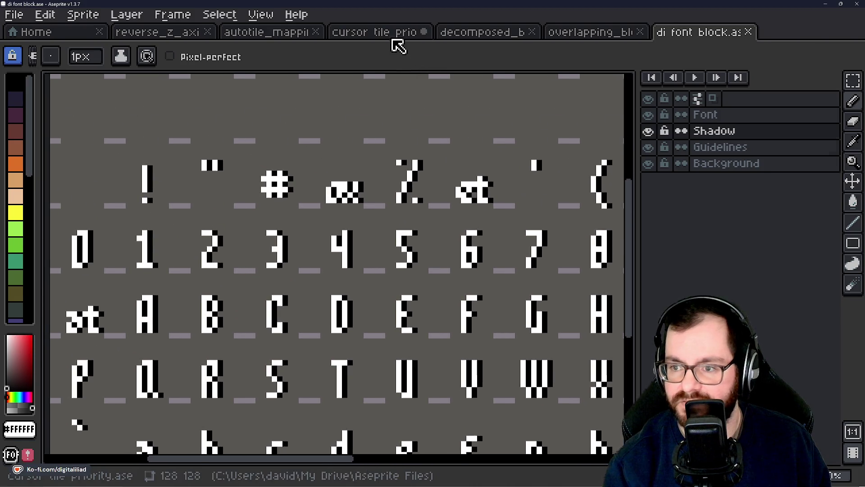
left_click(393, 34)
Show the Priority 4 layer and make it the active drawing layer
scroll(296, 257, "up", 2)
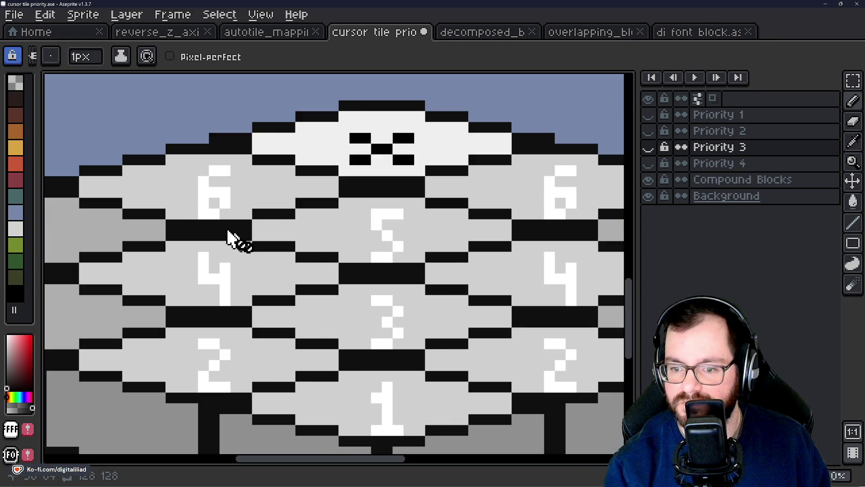
scroll(201, 335, "down", 3)
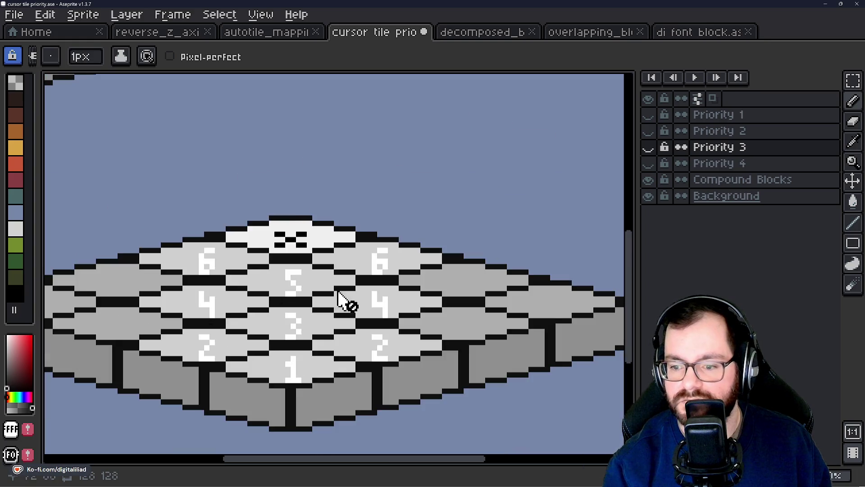
scroll(293, 328, "up", 2)
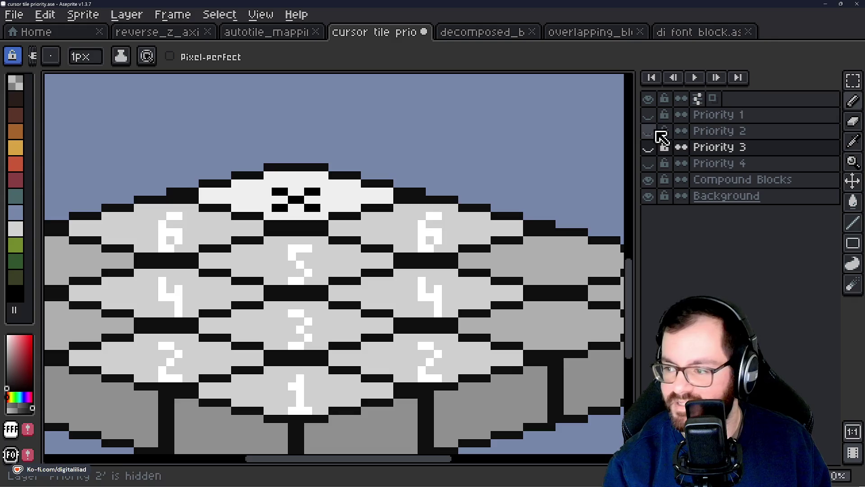
left_click(649, 162)
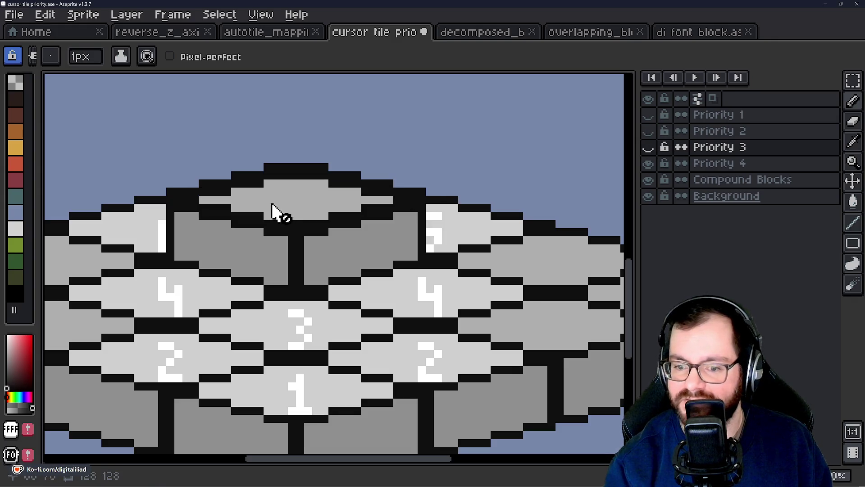
left_click(679, 162)
Draw a white vertical stroke for the 4 on the top block, then undo it
scroll(260, 208, "up", 1)
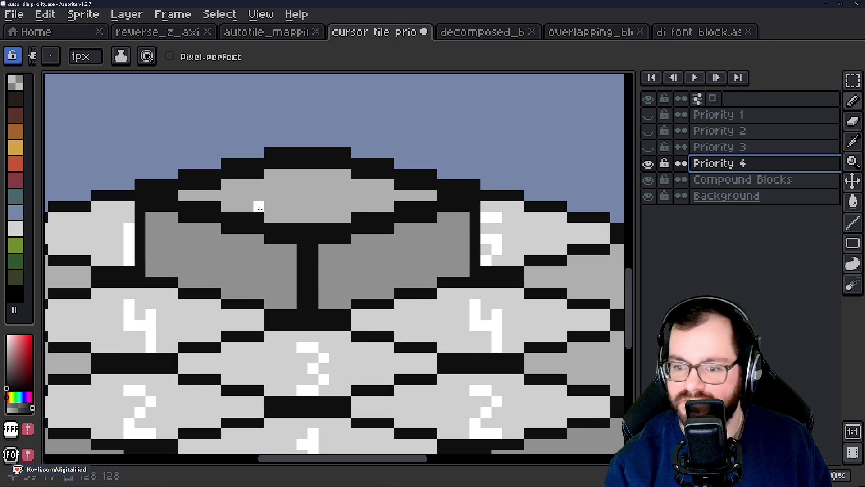
mouse_move(295, 176)
left_mouse_down()
mouse_move(289, 189)
mouse_move(313, 184)
mouse_move(313, 217)
left_mouse_up()
key("ctrl+z")
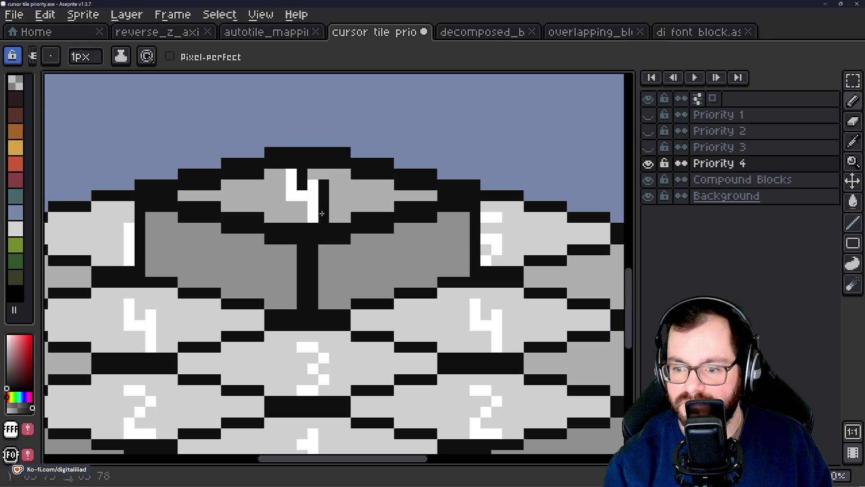
scroll(324, 185, "down", 3)
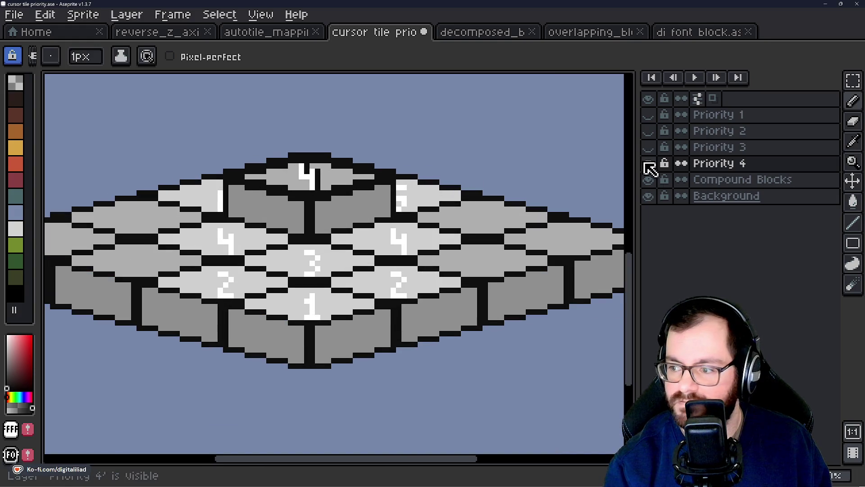
Hide Compound Blocks and show the Priority 3, 2 and 1 layers
left_click(648, 179)
scroll(280, 166, "up", 2)
left_click(648, 147)
scroll(421, 302, "down", 1)
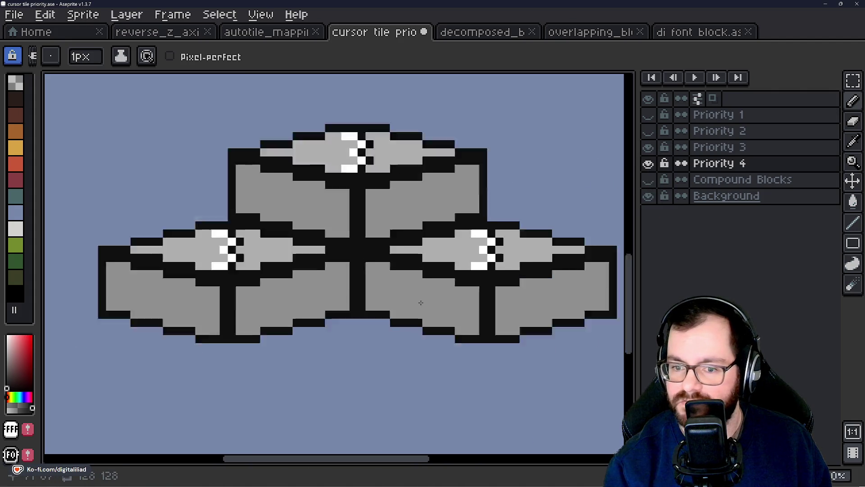
left_click(648, 131)
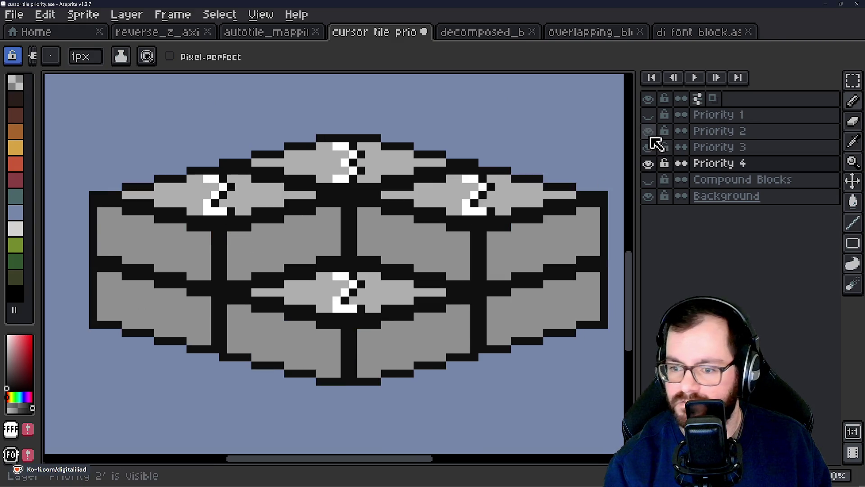
left_click(651, 116)
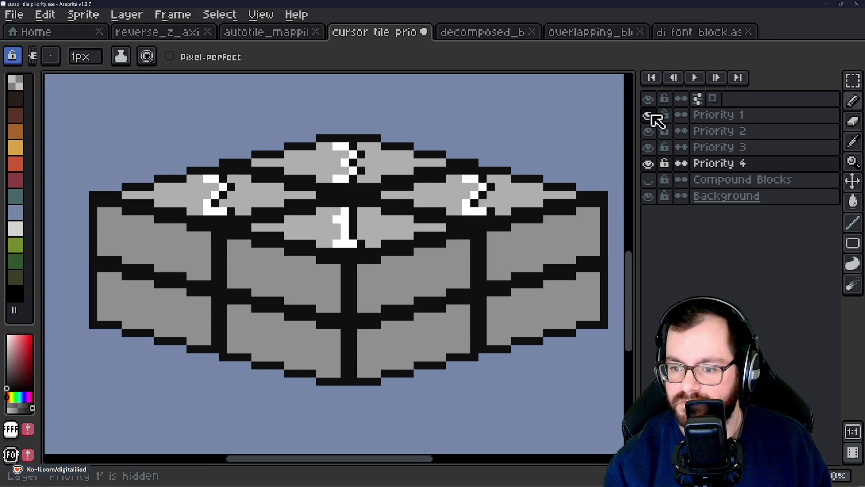
scroll(451, 307, "down", 3)
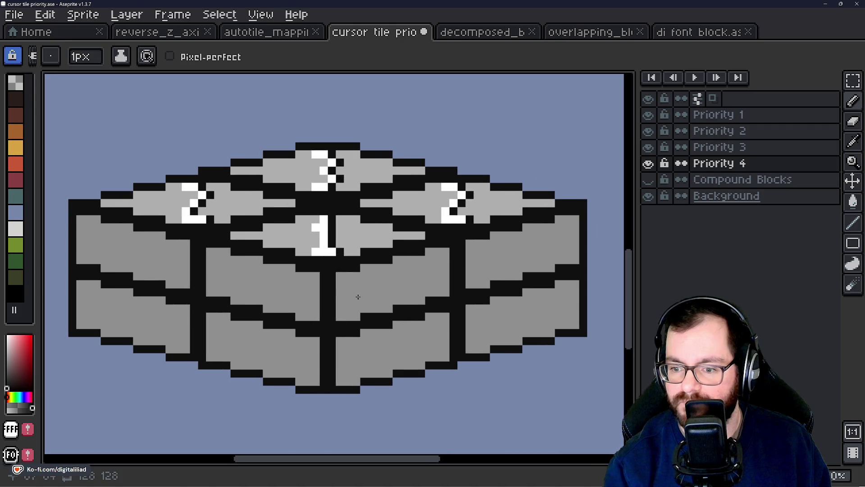
scroll(333, 230, "down", 1)
scroll(320, 214, "up", 4)
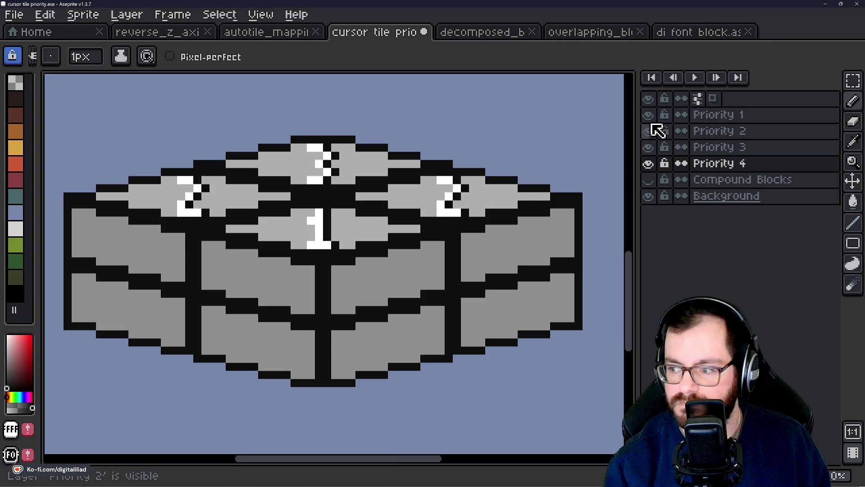
Hide Priority 1, 2 and 3, show them again, and select Priority 1
left_click(649, 115)
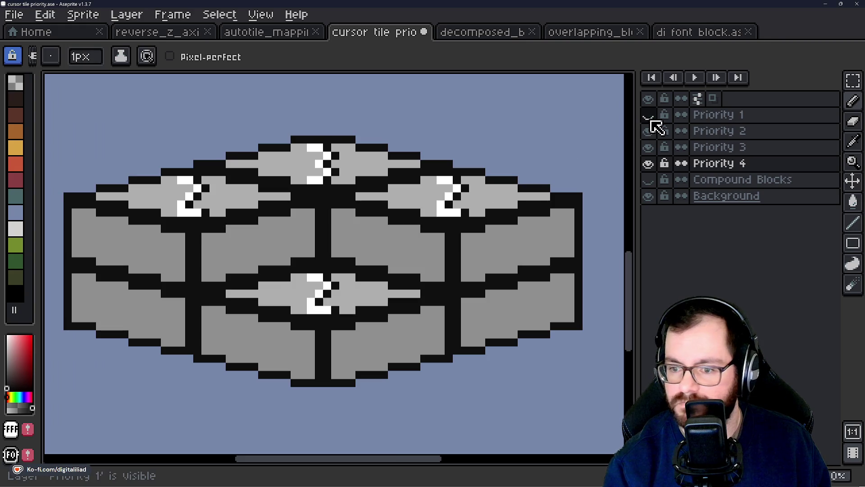
left_click(650, 134)
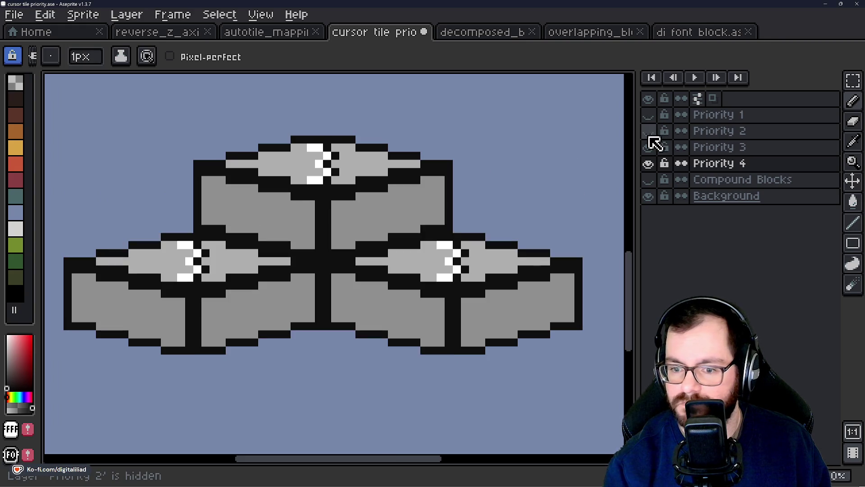
left_click(649, 149)
left_click(648, 148)
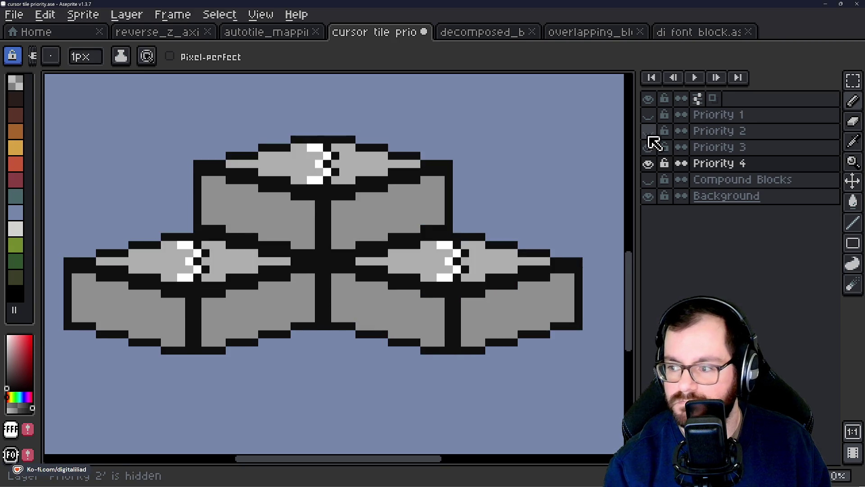
left_click(648, 130)
left_click(648, 114)
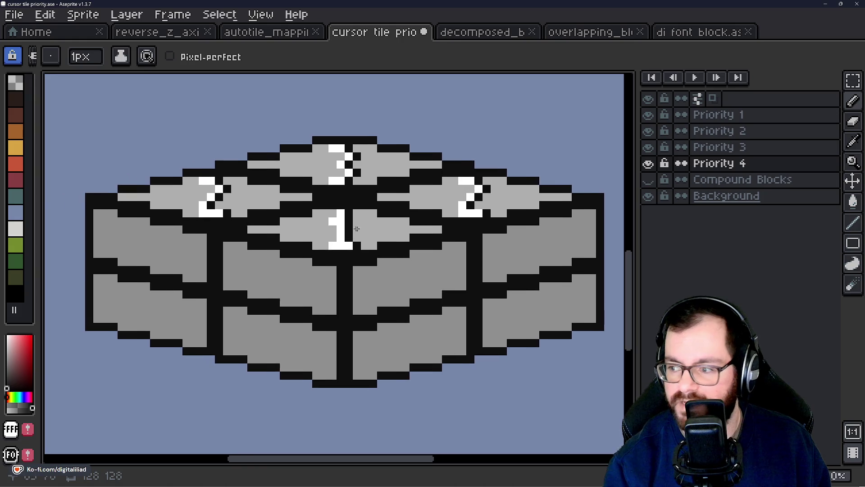
scroll(336, 228, "up", 1)
scroll(263, 292, "up", 1)
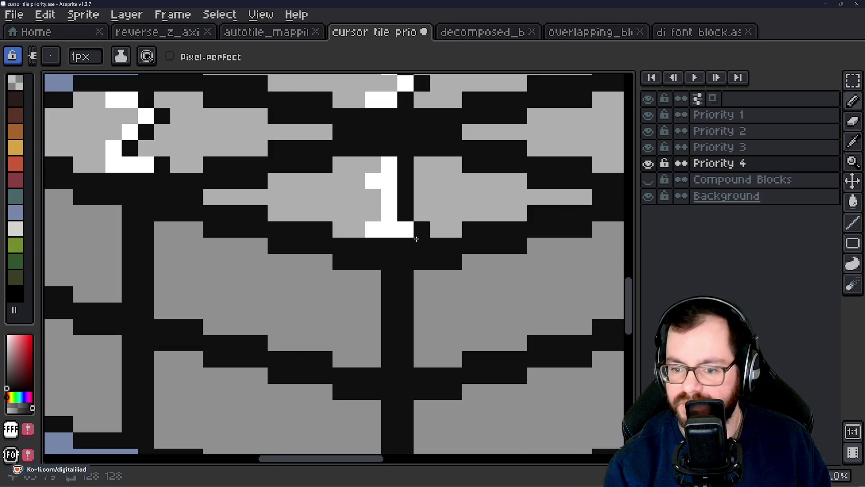
left_click(717, 116)
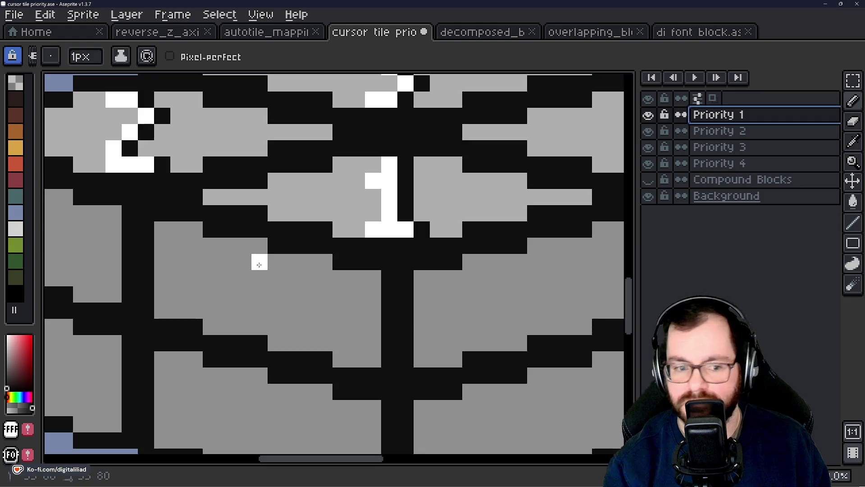
Draw a white 1 on the left inner front face of the Priority 1 block
mouse_move(260, 270)
left_mouse_down()
mouse_move(259, 326)
mouse_move(243, 326)
mouse_move(276, 327)
left_mouse_up()
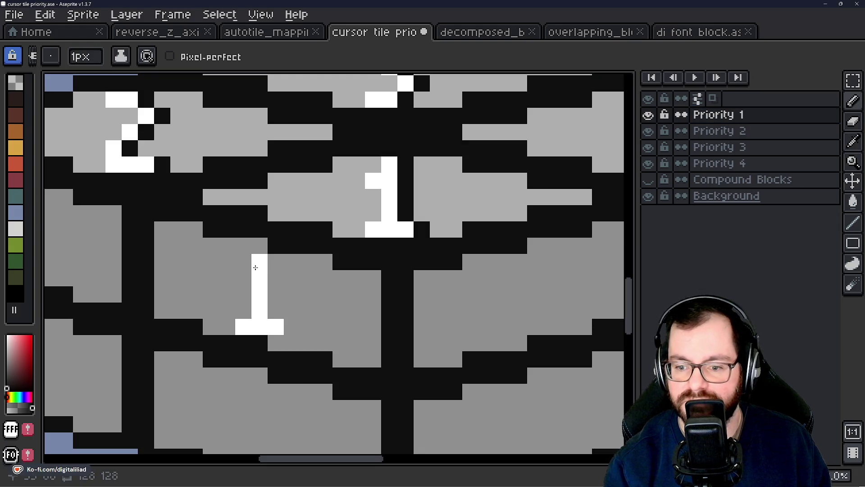
left_click(244, 278)
left_click(280, 268)
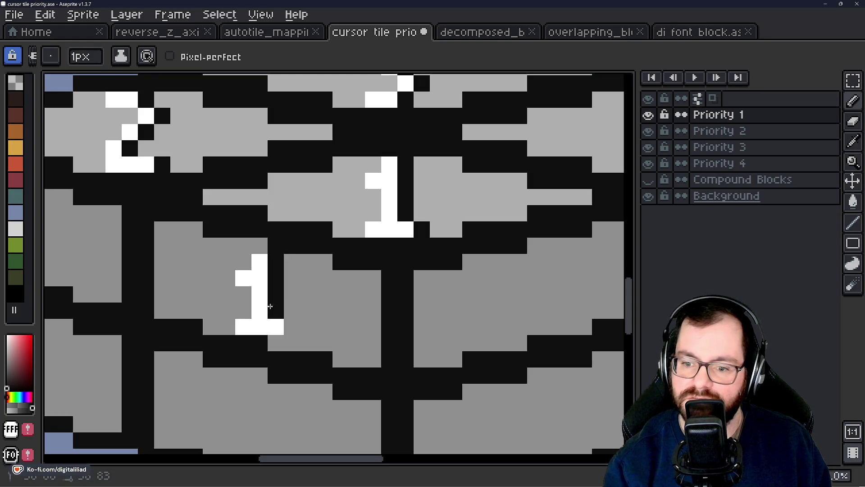
scroll(292, 303, "down", 4)
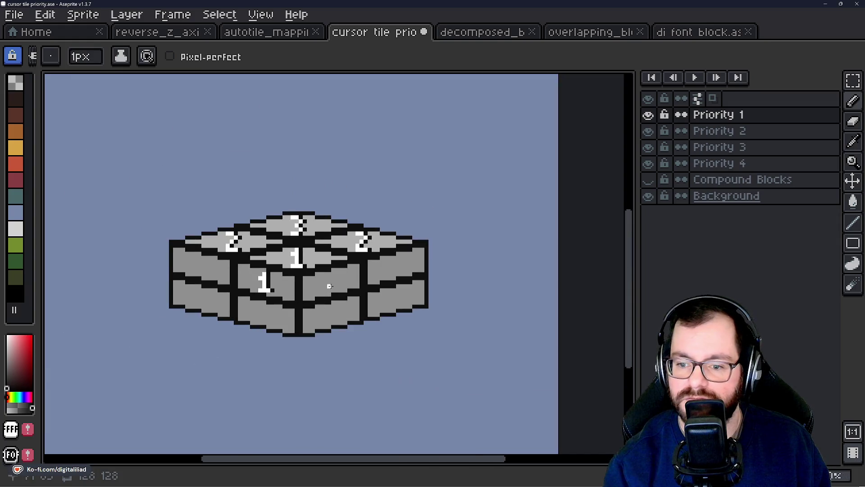
scroll(329, 286, "up", 4)
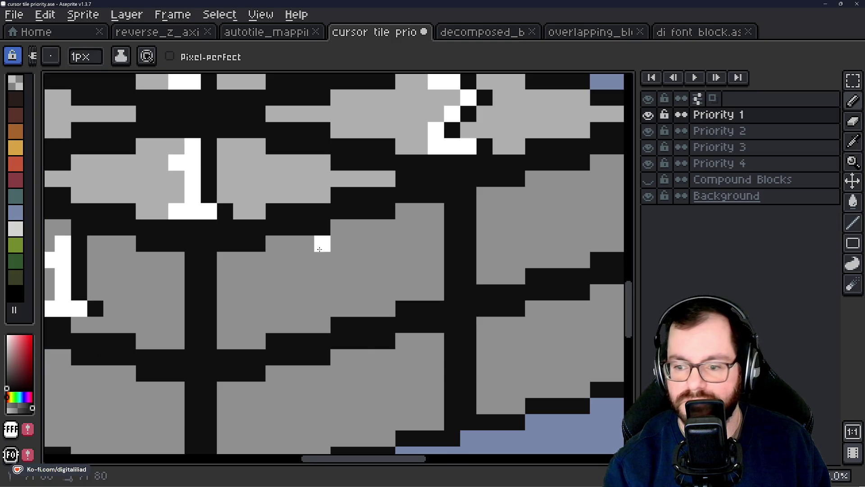
Draw a serifed white 1 with a black right outline on the right front face
left_click_drag(319, 249, 321, 309)
left_click(306, 309)
left_click(338, 309)
left_click(312, 244)
left_click(306, 260)
left_click_drag(339, 244, 338, 292)
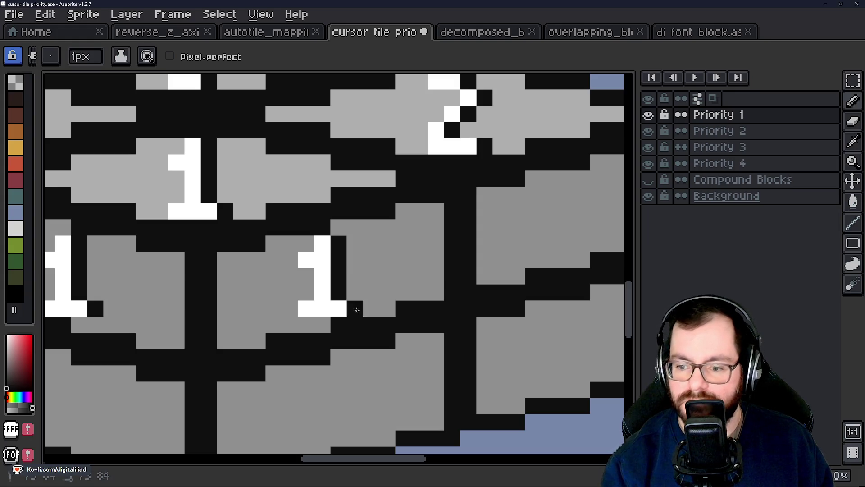
scroll(402, 290, "down", 3)
scroll(368, 291, "up", 1)
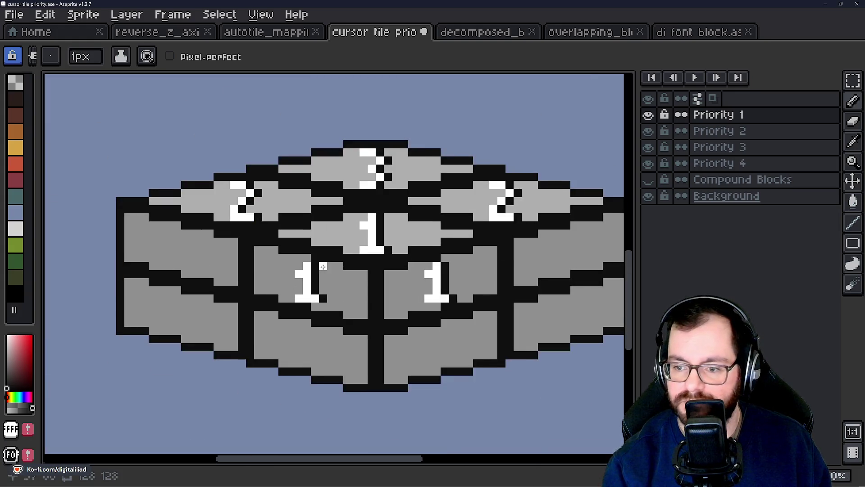
left_click_drag(323, 266, 303, 271)
left_click_drag(366, 309, 349, 322)
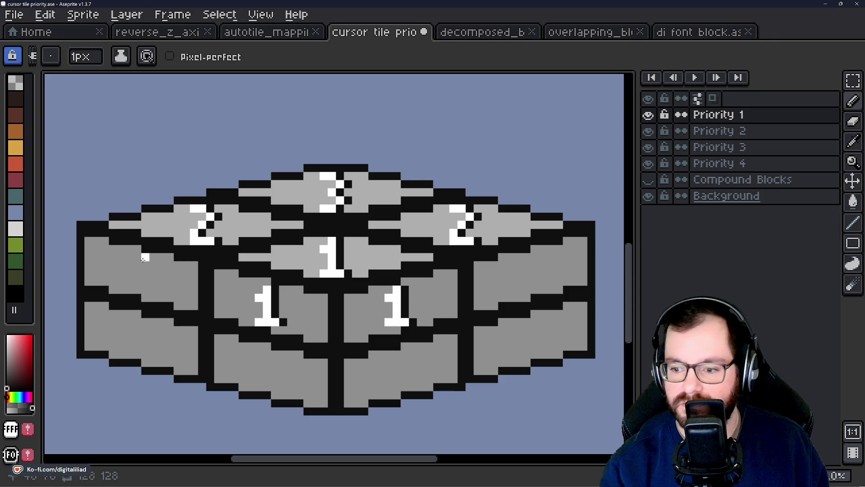
Start a 1 on the outer left face, then undo it
mouse_move(138, 290)
left_mouse_down()
mouse_move(127, 290)
mouse_move(148, 290)
left_mouse_up()
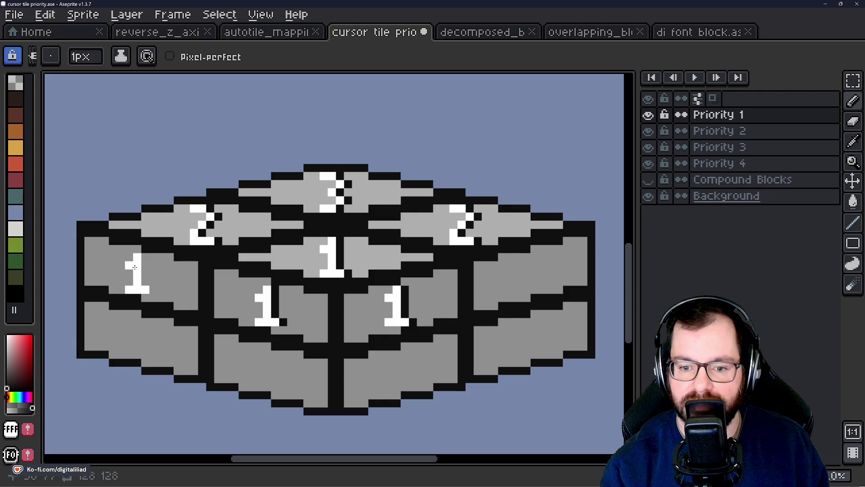
left_click(153, 289)
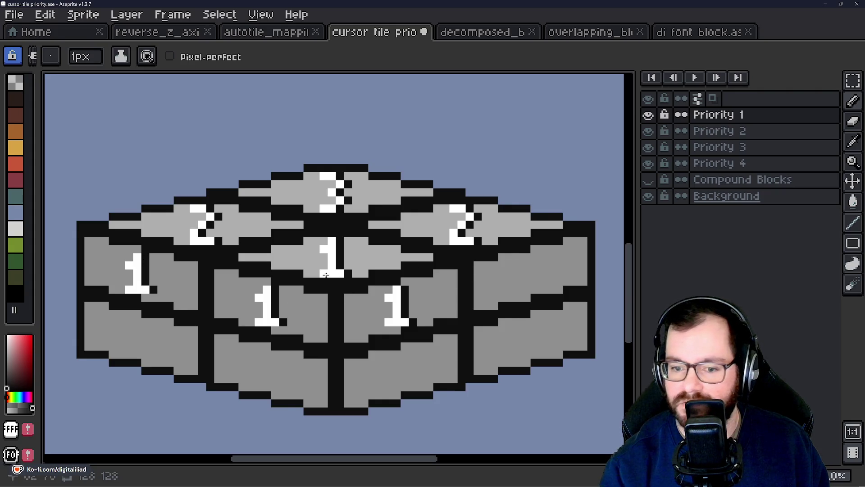
key("v")
key("ctrl+z")
key("ctrl+z")
key("ctrl+z")
key("b")
left_click_drag(221, 279, 288, 271)
Toggle Priority 1 off and on, then select the Priority 2 layer
left_click(648, 115)
left_click(649, 116)
left_click(721, 131)
scroll(228, 266, "up", 2)
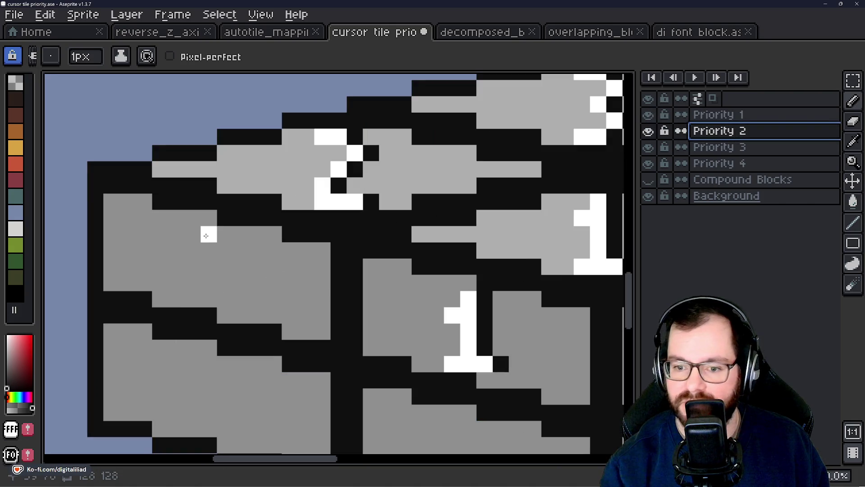
Pencil a white 2 with black outline pixels on the outer left face
left_click(193, 234)
left_click(225, 250)
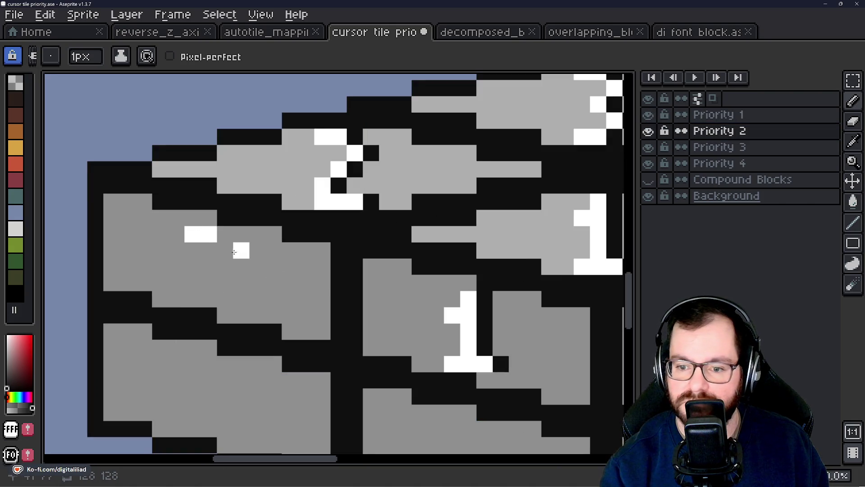
left_click(209, 267)
left_click(193, 282)
left_click(192, 299)
left_click(209, 299)
left_click(225, 266)
right_click(225, 234)
right_click(241, 251)
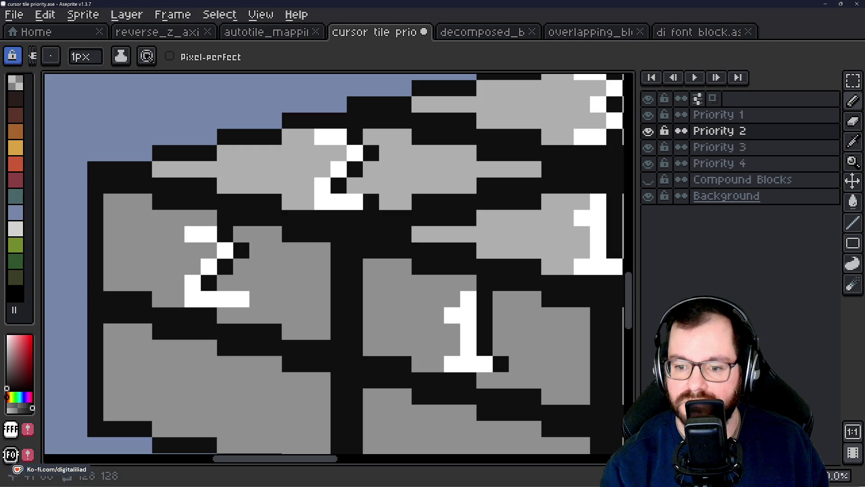
scroll(163, 268, "down", 2)
scroll(283, 274, "up", 1)
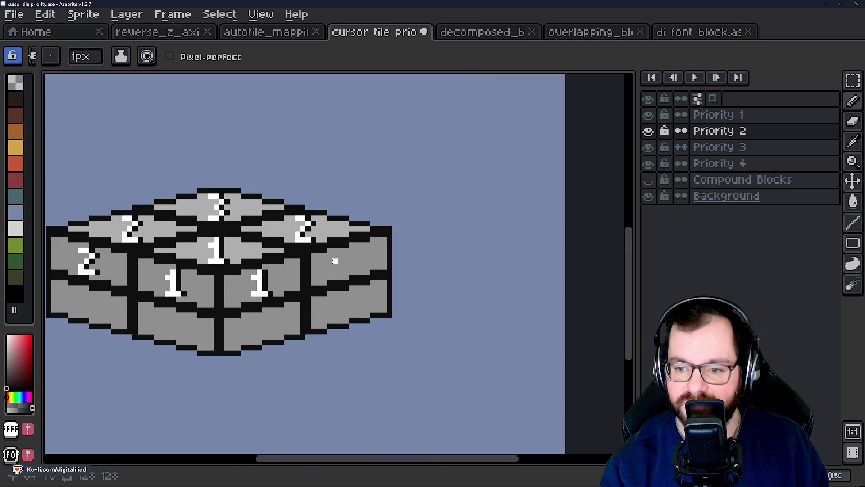
scroll(346, 266, "up", 2)
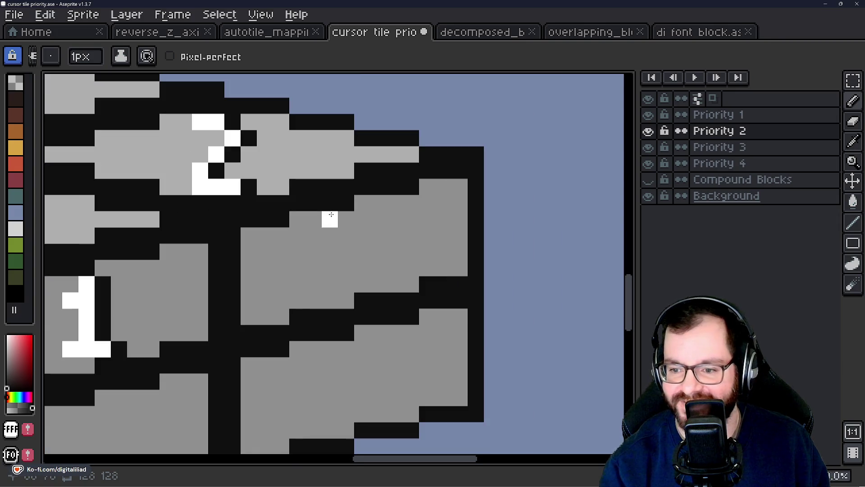
Draw a black-outlined white 2 on the outer right face
mouse_move(331, 216)
left_mouse_down()
mouse_move(362, 220)
mouse_move(363, 235)
mouse_move(331, 283)
mouse_move(363, 284)
left_mouse_up()
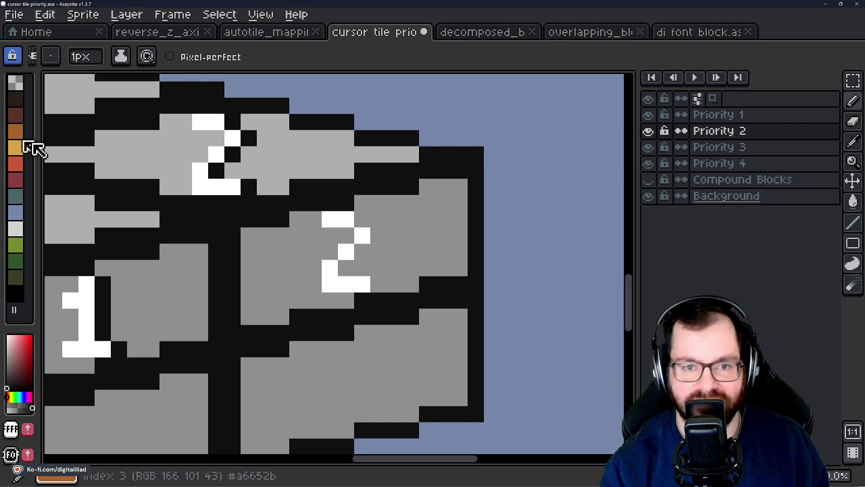
left_click(360, 224)
left_click(378, 235)
left_click(362, 252)
left_click(346, 268)
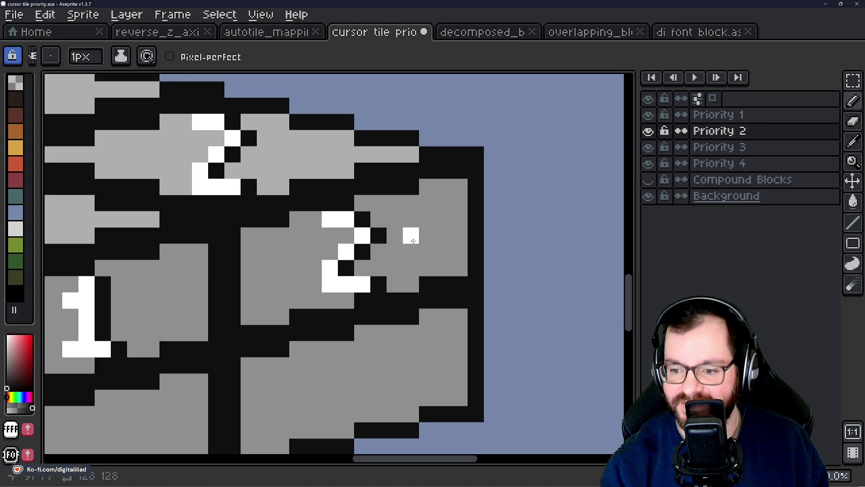
scroll(411, 236, "down", 3)
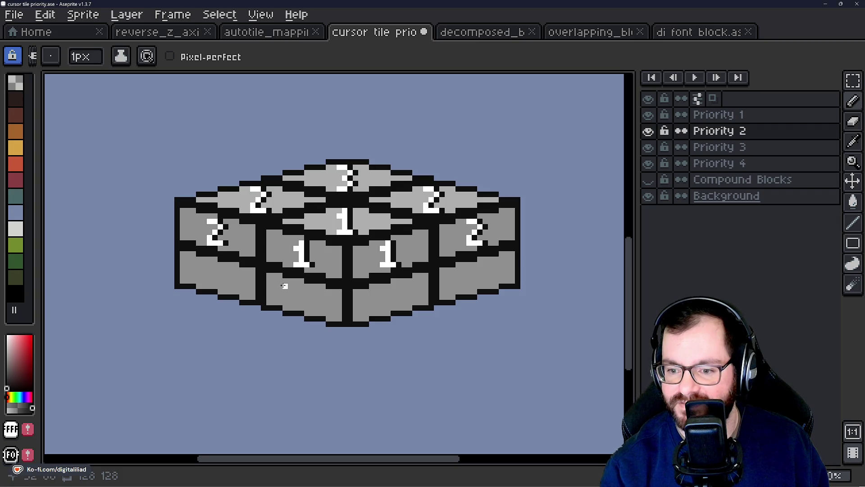
scroll(311, 297, "up", 3)
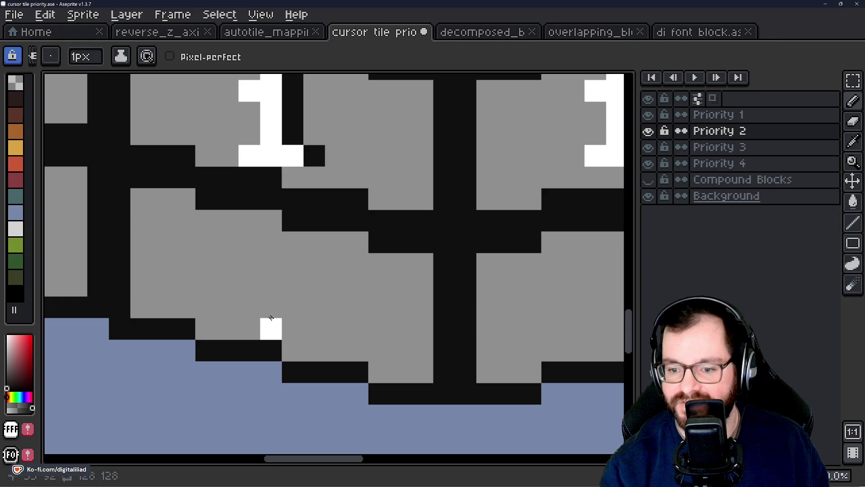
Draw a black-outlined white 2 on the first lower front face
left_click_drag(250, 248, 271, 242)
left_click(293, 264)
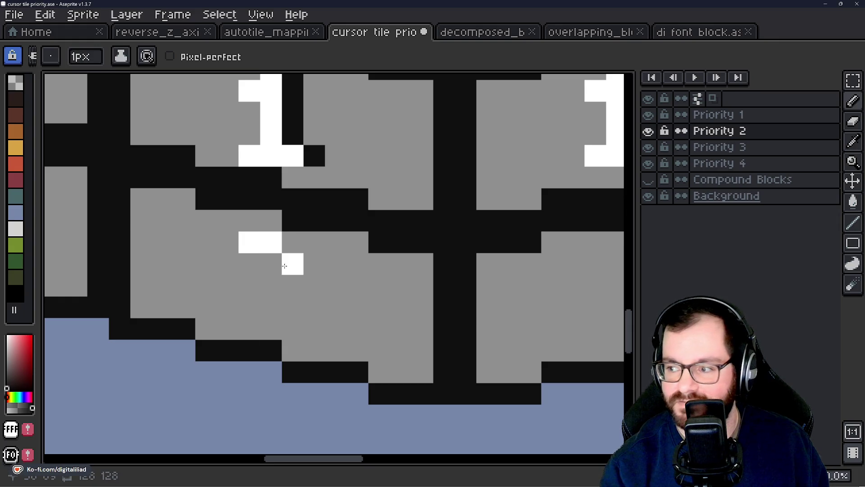
left_click_drag(249, 307, 285, 322)
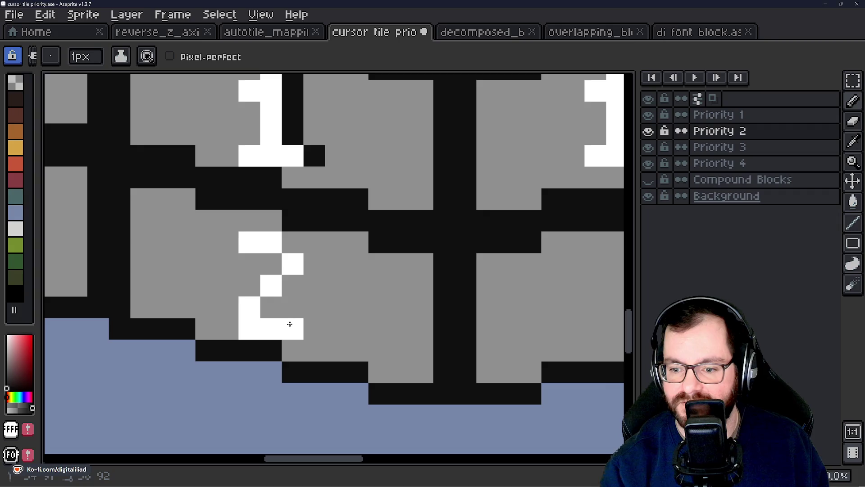
right_click(273, 308)
right_click(296, 287)
right_click(309, 265)
right_click(293, 247)
right_click(313, 332)
scroll(107, 324, "down", 3)
scroll(319, 304, "up", 3)
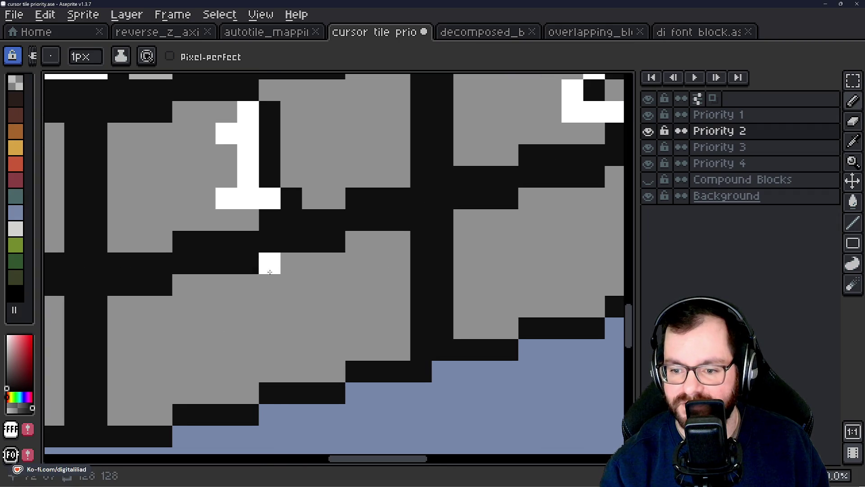
Draw a black-outlined white 2 on the other lower front face
left_click(270, 307)
left_click(248, 328)
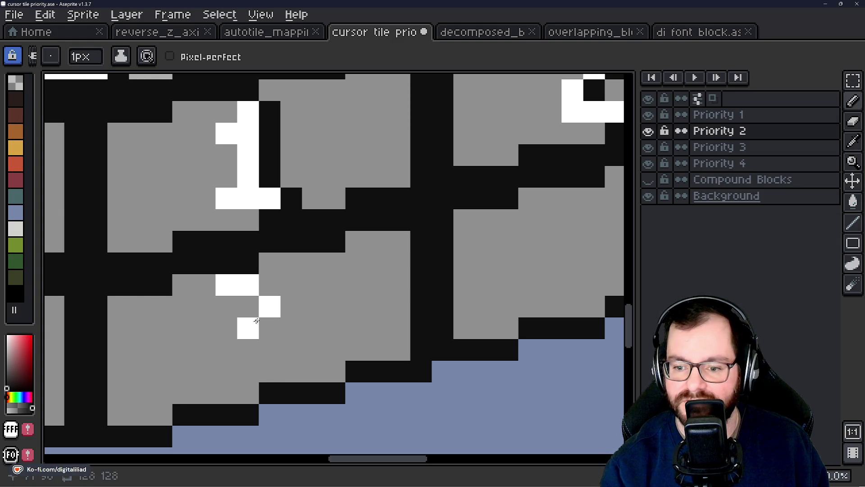
mouse_move(226, 350)
left_mouse_down()
mouse_move(227, 369)
mouse_move(262, 365)
left_mouse_up()
right_click(248, 350)
right_click(269, 328)
right_click(291, 307)
right_click(269, 285)
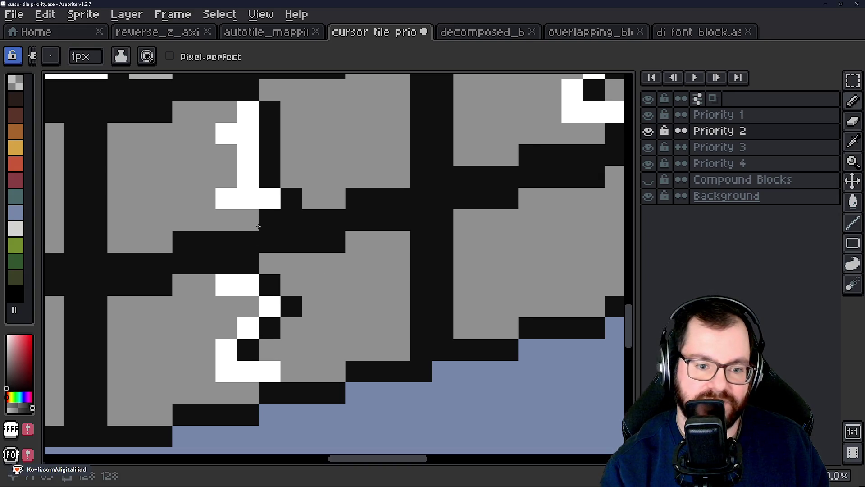
scroll(293, 205, "down", 1)
scroll(216, 311, "up", 1)
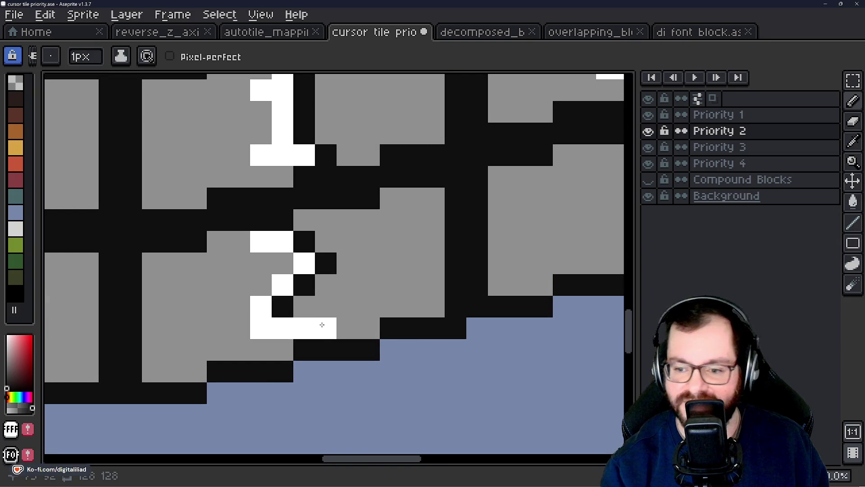
scroll(433, 261, "down", 3)
scroll(404, 285, "up", 2)
scroll(404, 284, "down", 2)
scroll(403, 283, "up", 2)
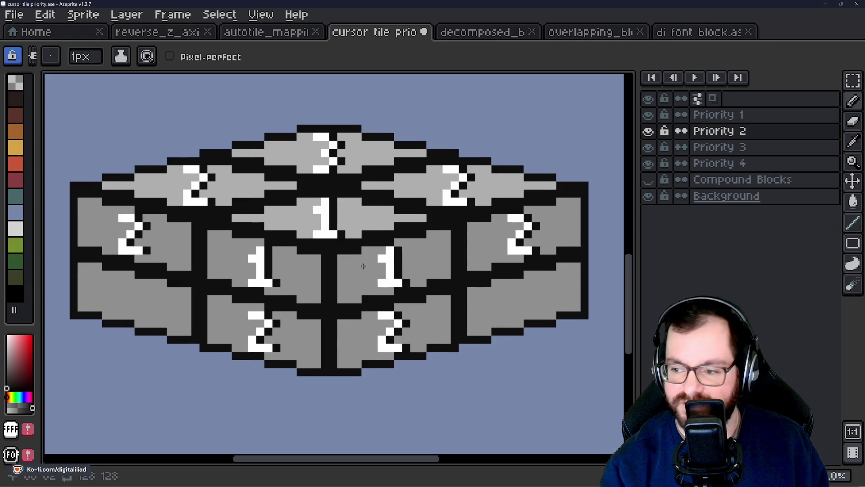
Toggle the Priority 2 and Priority 3 layers on and off to see which blocks each holds
left_click_drag(249, 309, 255, 317)
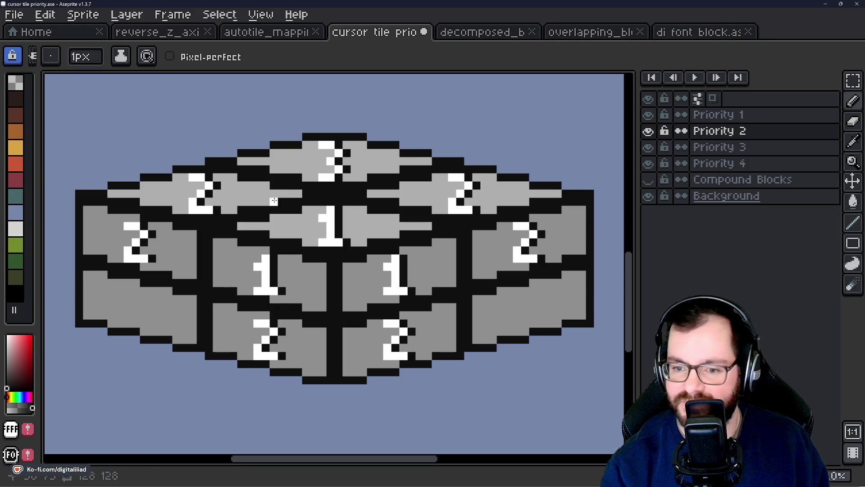
left_click(649, 147)
left_click(649, 147)
left_click(649, 147)
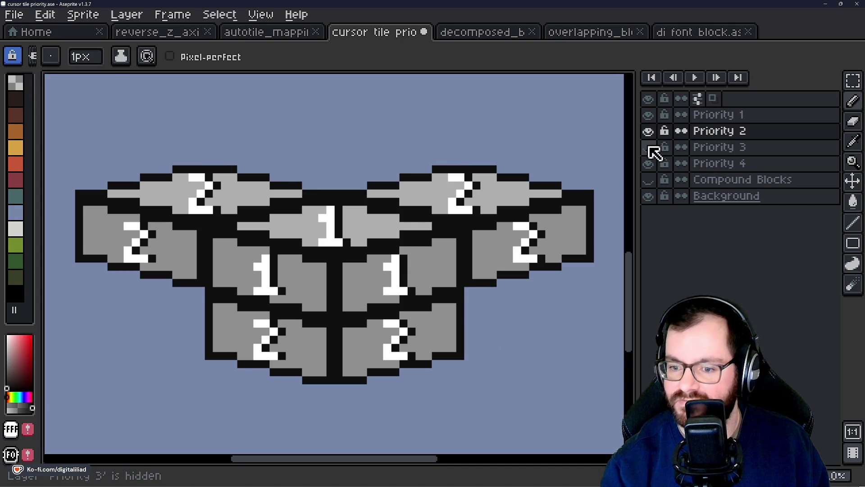
left_click(649, 135)
left_click(649, 135)
left_click(649, 135)
left_click(649, 134)
left_click(648, 132)
left_click(649, 150)
left_click(650, 149)
Show only Priority 3, hiding Priority 1 and 2, and make Priority 3 the active layer
left_click(649, 147)
left_click(649, 131)
left_click(649, 115)
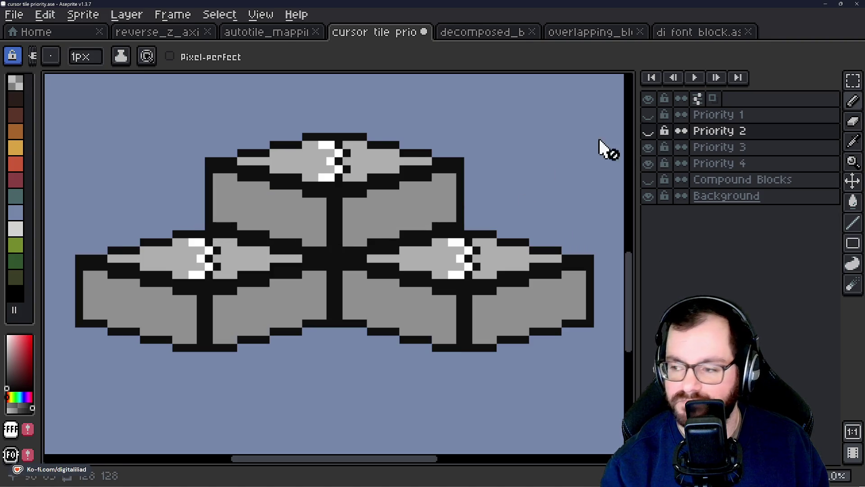
left_click(720, 150)
scroll(265, 217, "up", 1)
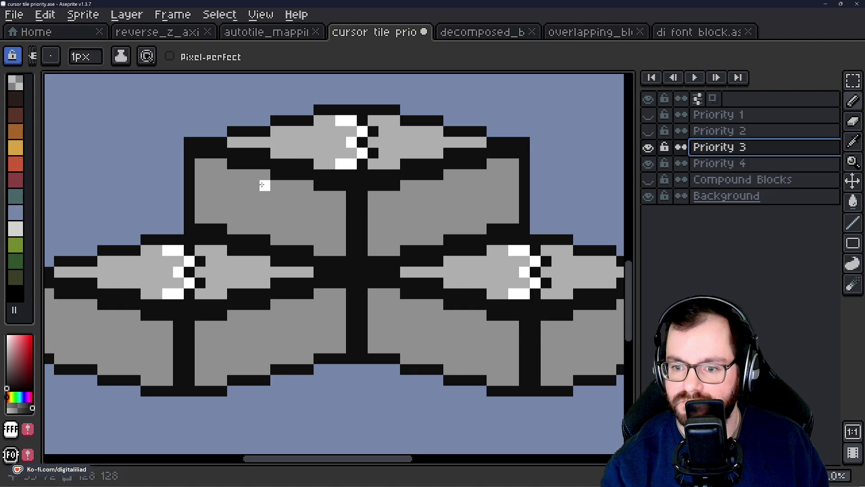
Draw black-outlined white 3s on the top block's left and right faces
left_click_drag(258, 185, 263, 185)
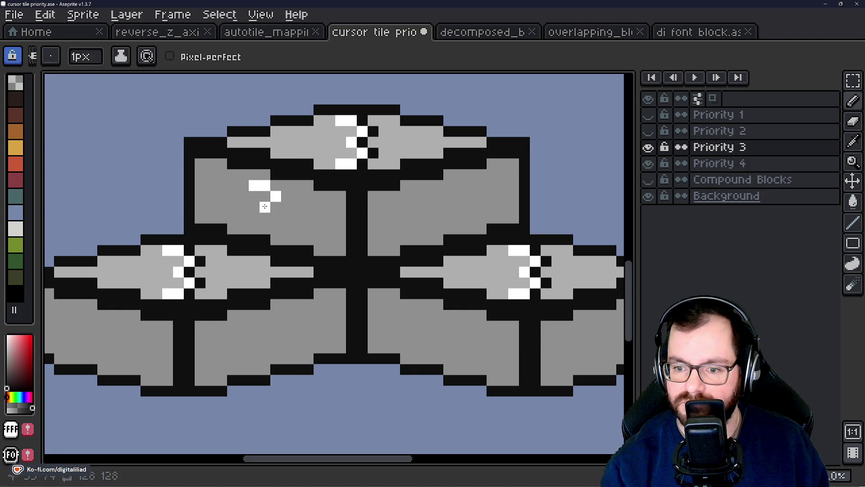
left_click_drag(264, 228, 254, 228)
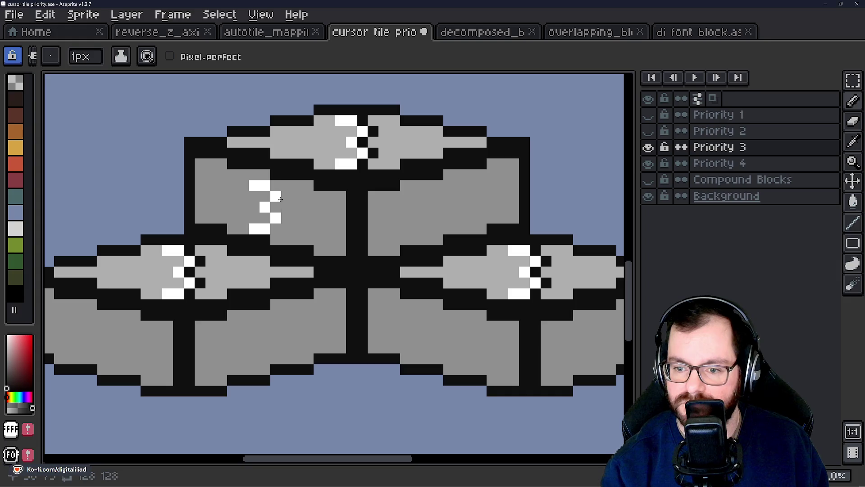
right_click(275, 206)
right_click(286, 218)
left_click(275, 229)
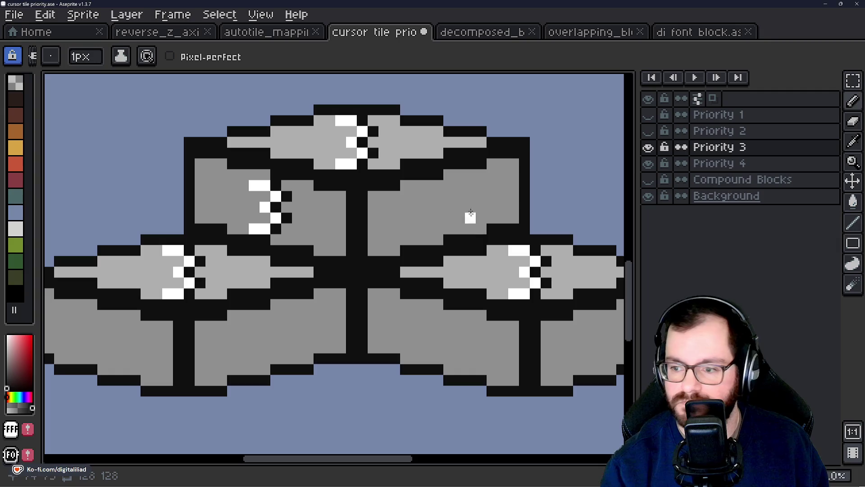
left_click_drag(428, 187, 434, 186)
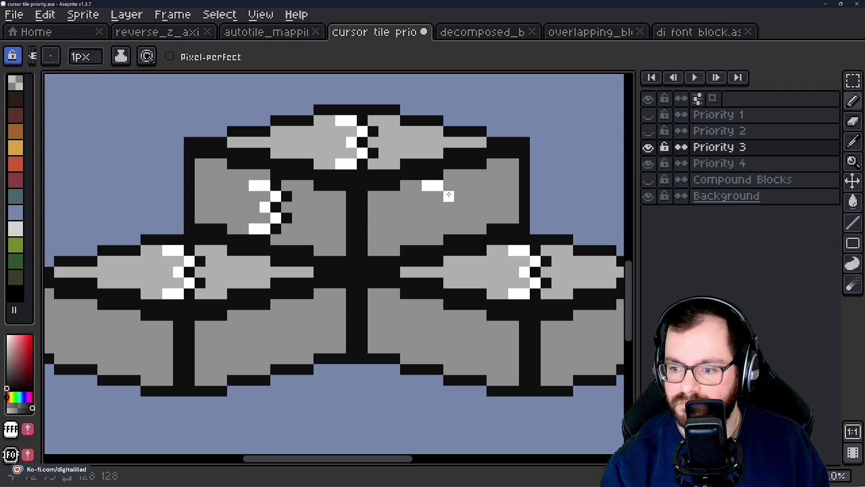
left_click(439, 207)
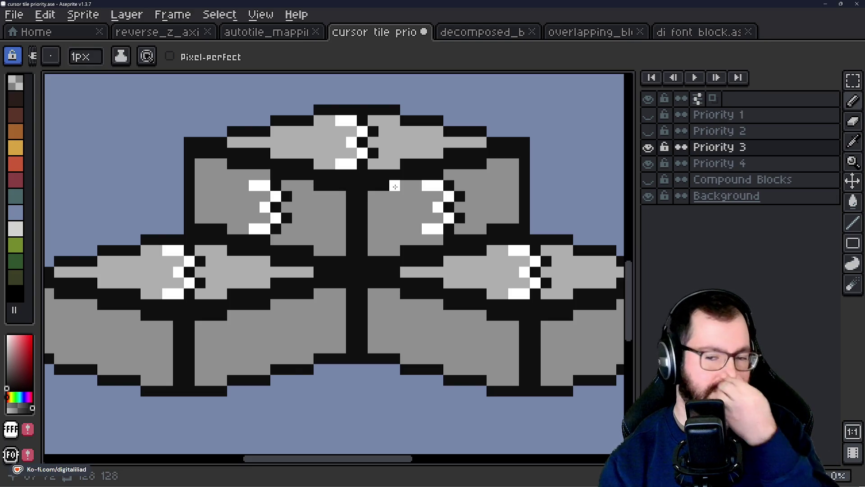
Draw a black-outlined white 3 on the lower-left block's left face
mouse_move(261, 279)
left_mouse_down()
mouse_move(279, 269)
mouse_move(347, 266)
left_mouse_up()
scroll(224, 276, "up", 2)
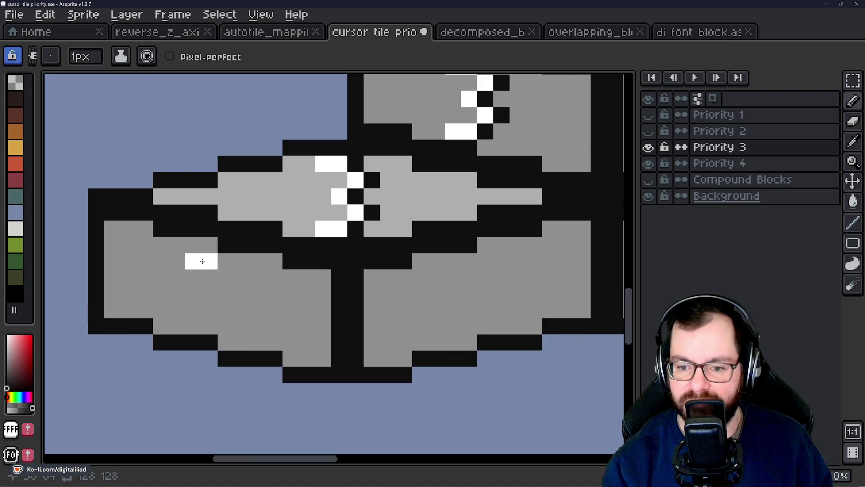
mouse_move(211, 289)
left_mouse_down()
mouse_move(226, 310)
mouse_move(206, 324)
left_mouse_up()
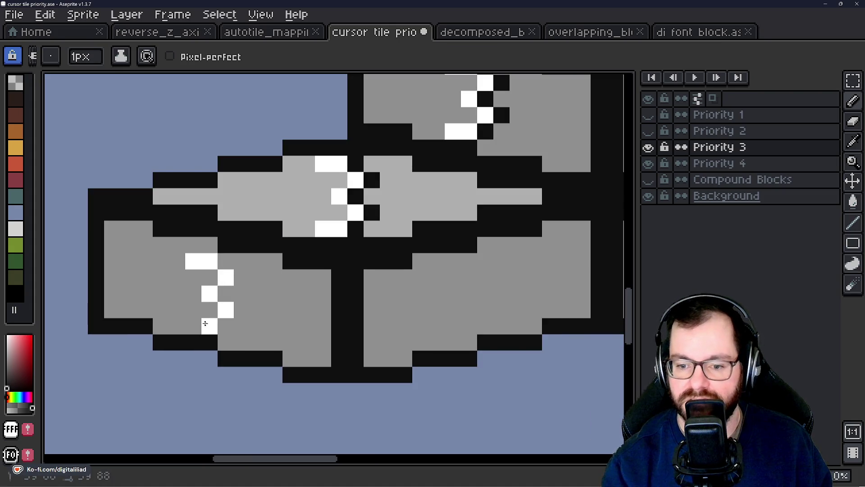
right_click(231, 322)
right_click(242, 310)
right_click(226, 293)
right_click(242, 277)
Draw a white 3 on the lower-left block's right face
scroll(372, 292, "right", 2)
left_click(388, 255)
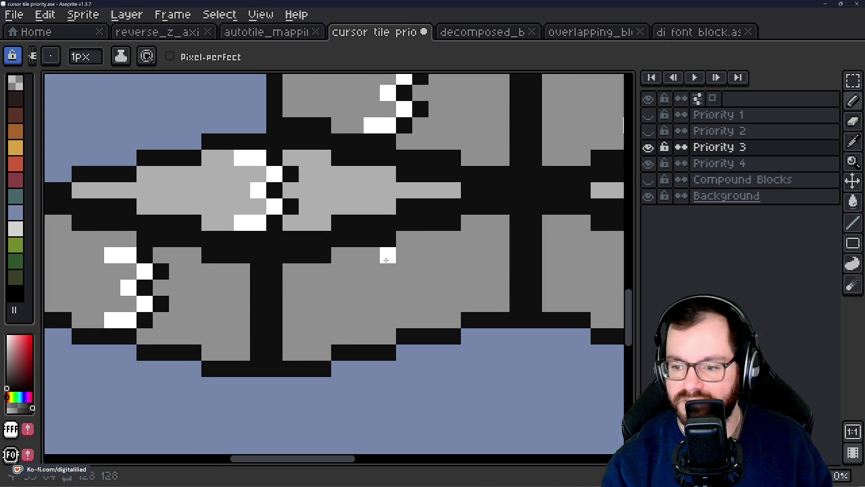
left_click(372, 255)
left_click(397, 267)
left_click(388, 291)
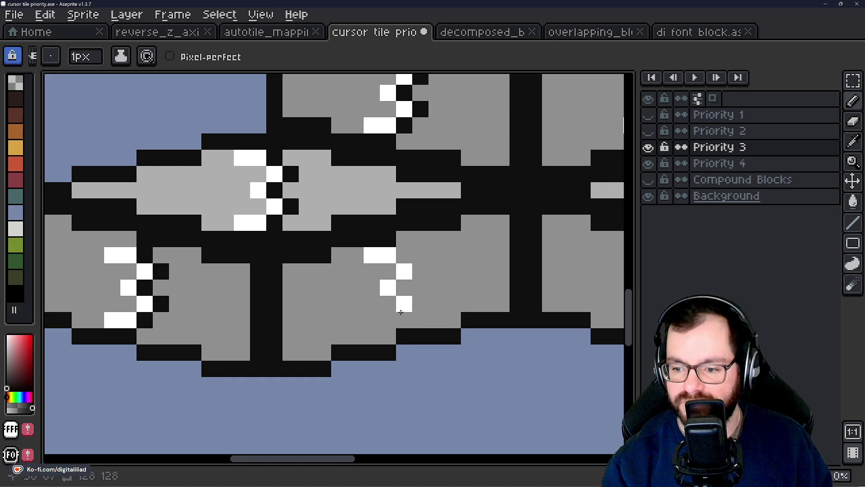
left_click(382, 318)
left_click(372, 320)
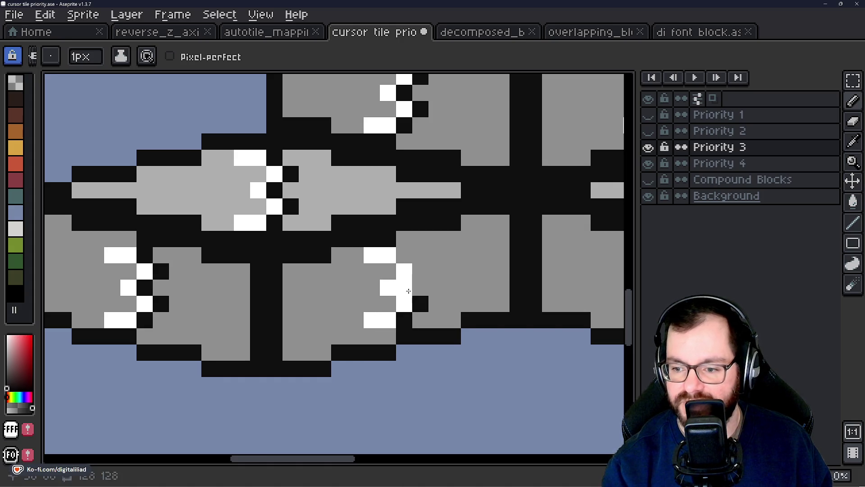
Draw a black-outlined white 3 on the lower-right block's left face
scroll(271, 297, "down", 1)
scroll(272, 298, "down", 1)
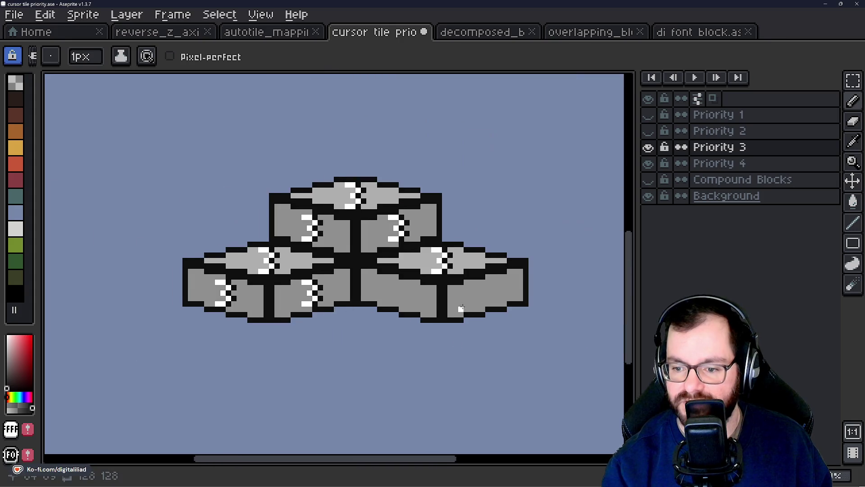
scroll(377, 300, "up", 3)
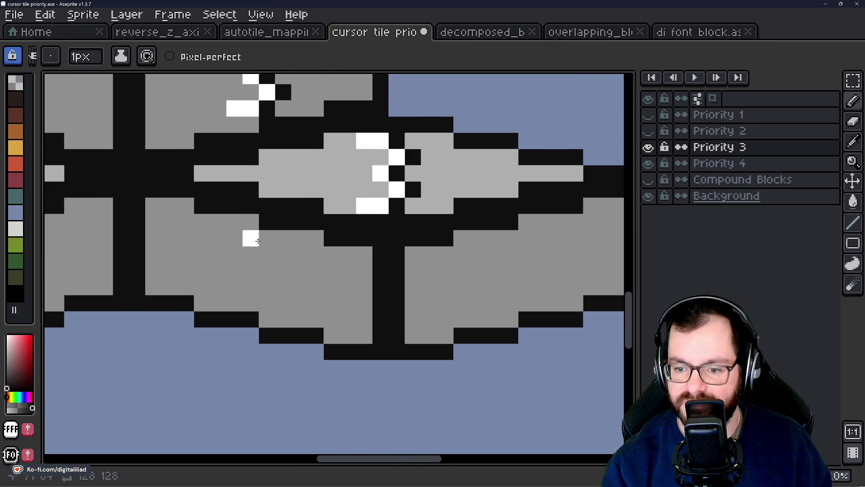
left_click_drag(250, 238, 234, 238)
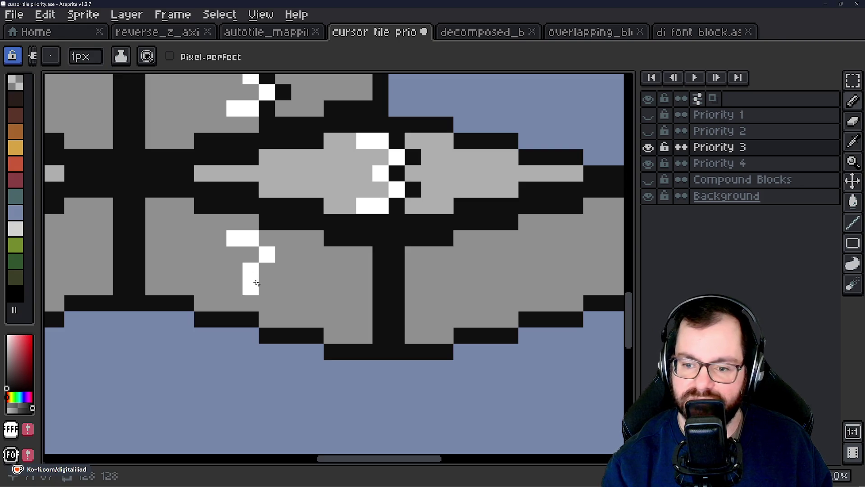
left_click_drag(245, 301, 235, 303)
right_click(267, 303)
right_click(283, 286)
right_click(267, 270)
right_click(283, 255)
right_click(267, 238)
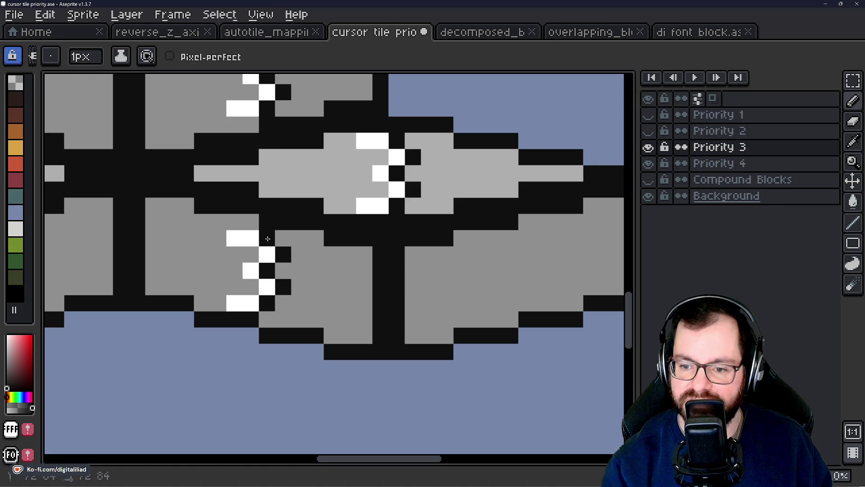
Draw a black-outlined white 3 on the lower-right block's right face
left_click_drag(388, 279, 333, 293)
left_click_drag(441, 252, 457, 277)
left_click(455, 285)
left_click(472, 302)
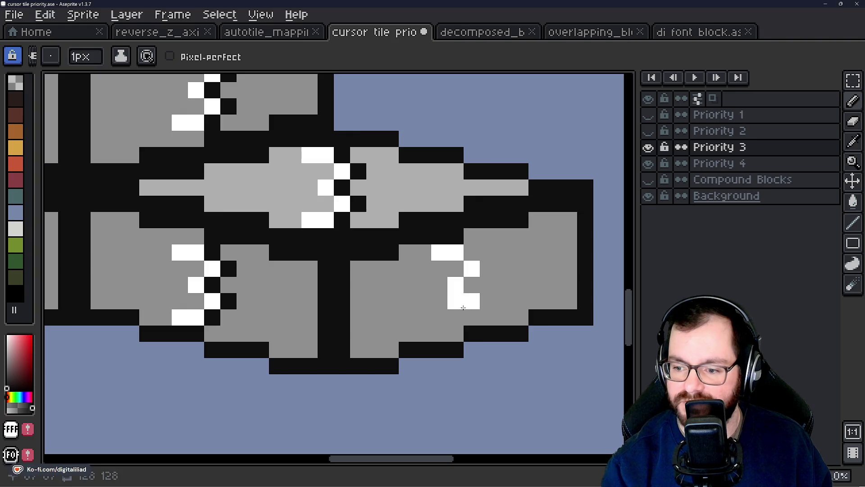
left_click_drag(456, 318, 441, 316)
right_click(472, 317)
right_click(488, 302)
right_click(472, 285)
right_click(489, 269)
left_click(473, 255)
scroll(440, 300, "down", 2)
mouse_move(402, 285)
left_mouse_down()
mouse_move(463, 293)
mouse_move(481, 318)
mouse_move(459, 305)
left_mouse_up()
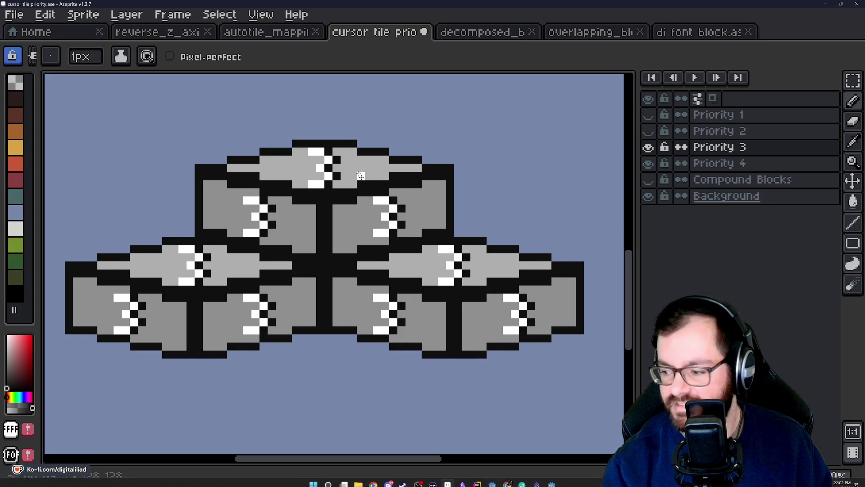
Save the sprite, hide Priority 3 and make Priority 4 the active layer
key("v")
key("ctrl+s")
left_click_drag(376, 216, 392, 232)
scroll(434, 246, "down", 5)
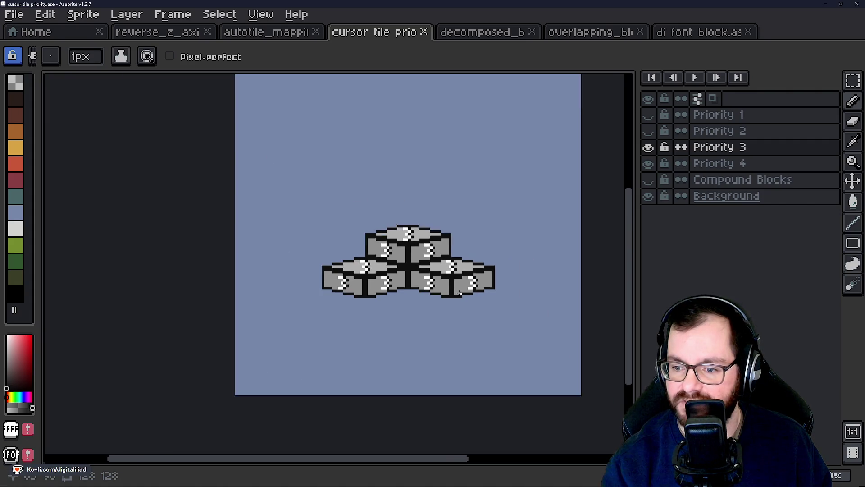
scroll(426, 272, "up", 4)
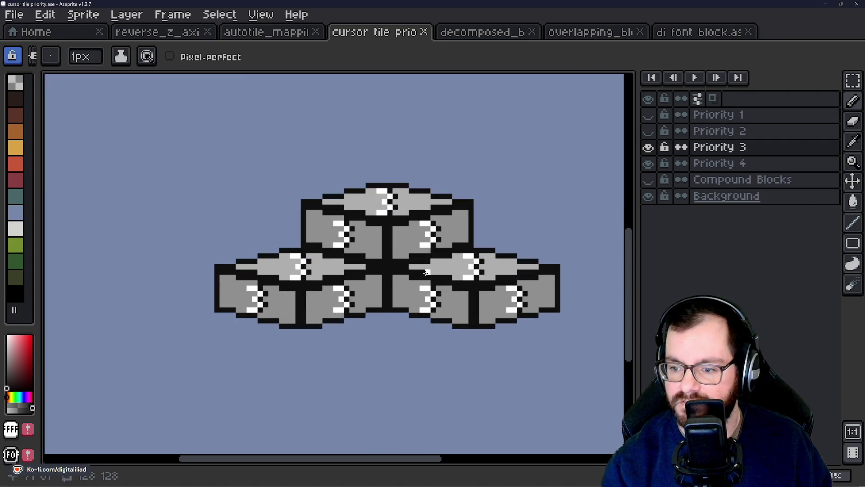
left_click(649, 148)
scroll(370, 293, "up", 3)
left_click(681, 165)
Draw a black-edged white 4 on the Priority 4 block's left face
left_click(302, 226)
scroll(302, 230, "up", 1)
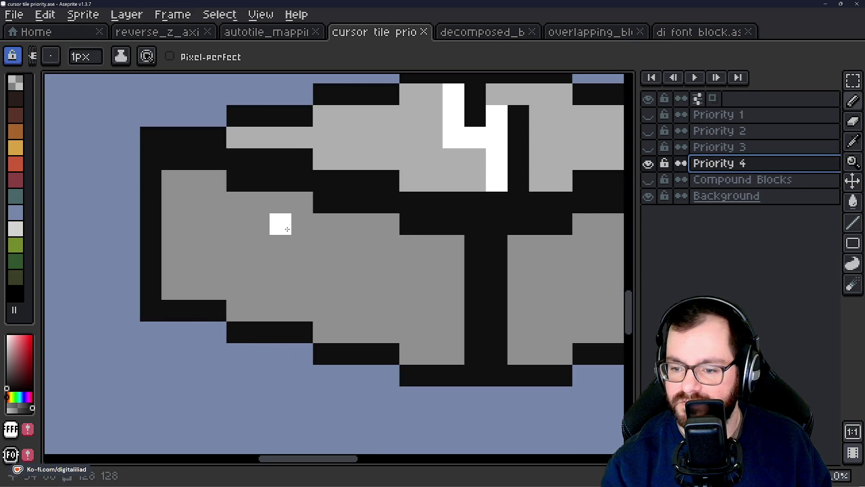
left_click_drag(287, 226, 302, 268)
key("ctrl+z")
mouse_move(280, 224)
left_mouse_down()
mouse_move(282, 263)
mouse_move(320, 264)
mouse_move(320, 251)
left_mouse_up()
scroll(302, 293, "down", 5)
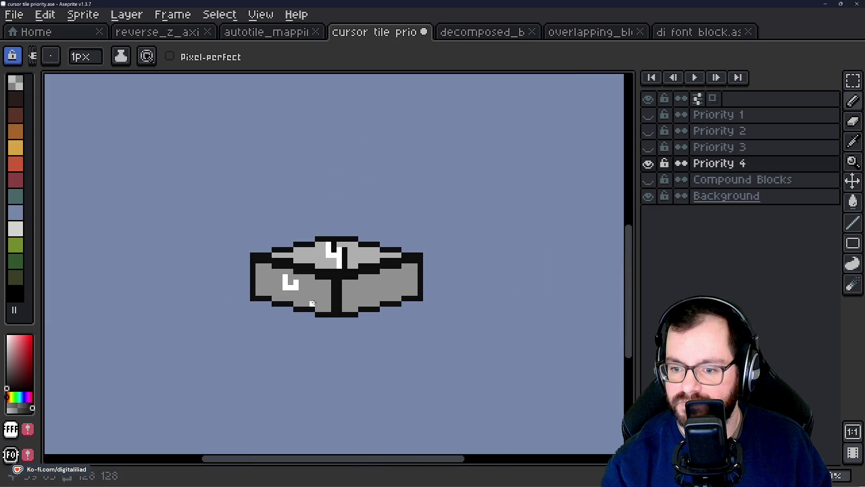
scroll(302, 298, "up", 3)
left_click(300, 279)
left_click(294, 298)
left_click_drag(274, 237, 274, 216)
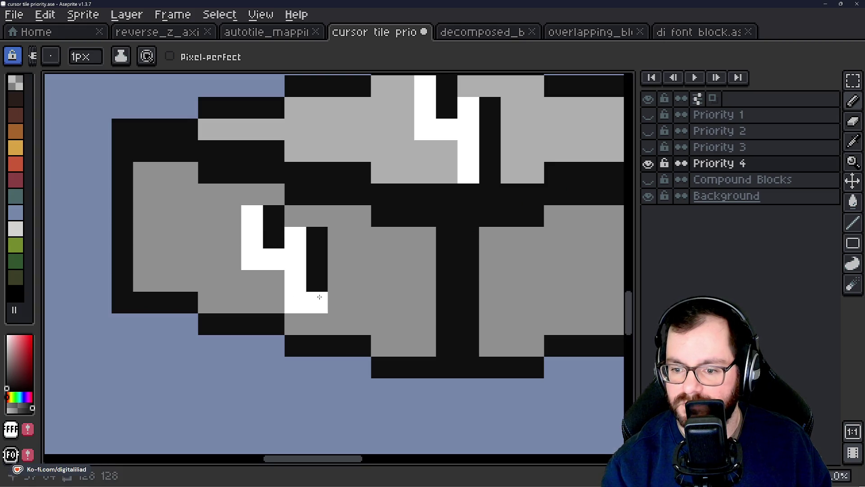
scroll(277, 300, "down", 3)
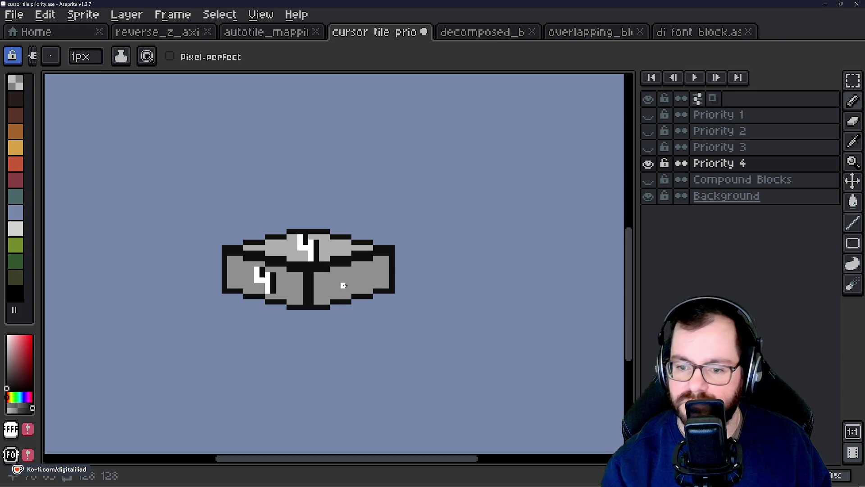
scroll(343, 286, "up", 2)
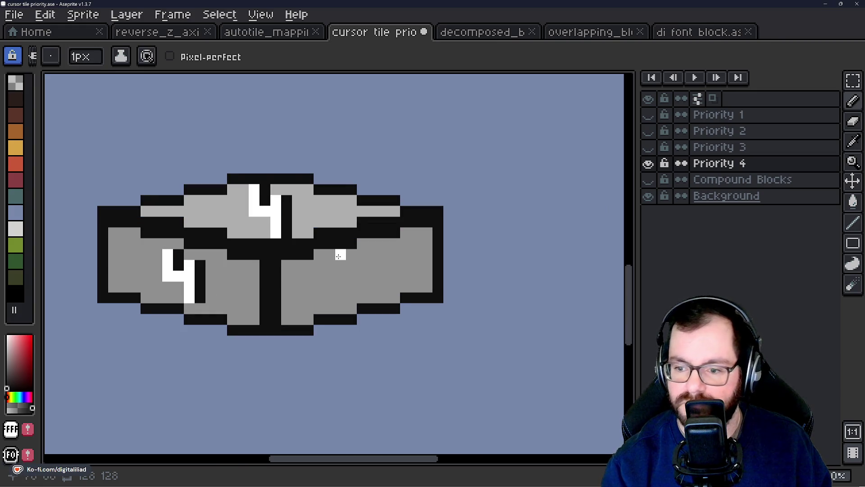
Draw a black-edged white 4 on the block's right face, then show Priority 3 again
left_click(363, 264)
left_click_drag(374, 265, 369, 293)
left_click(351, 255)
right_click(349, 264)
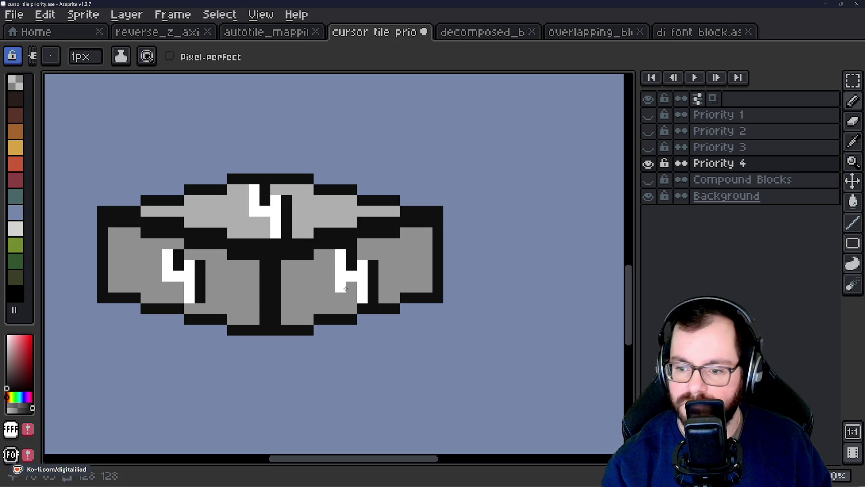
scroll(395, 309, "down", 3)
scroll(400, 314, "up", 3)
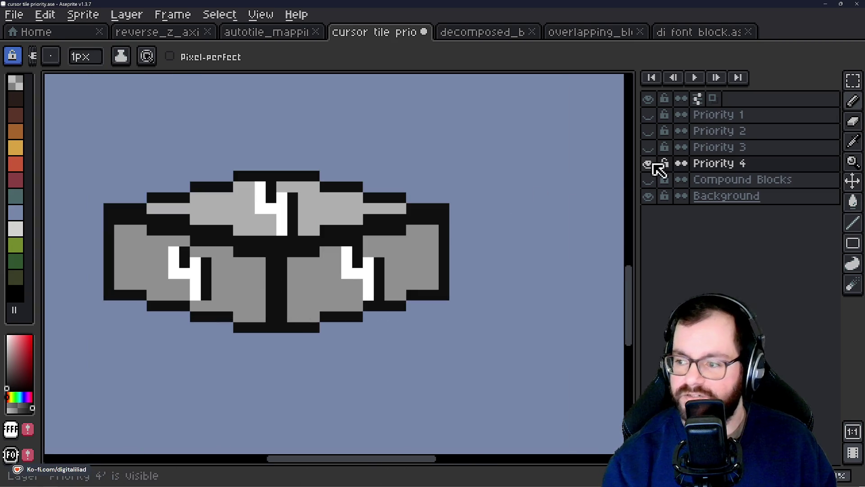
left_click(649, 147)
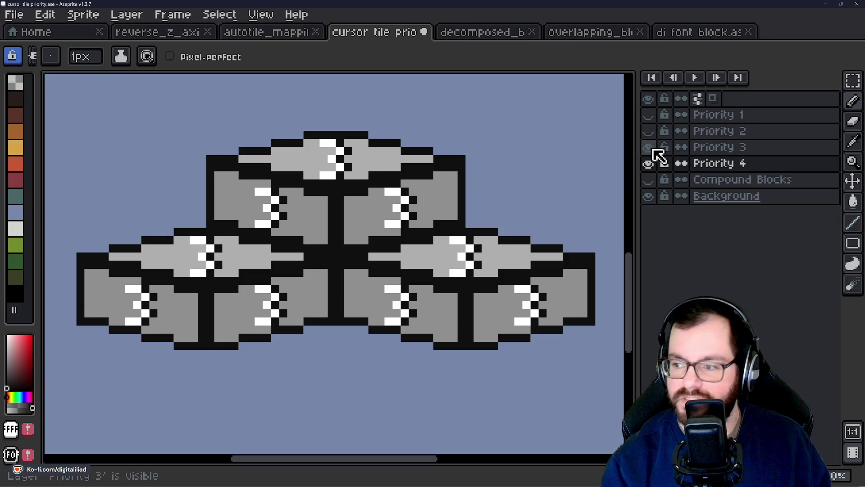
Show the Priority 2 layer and make it the active layer
left_click(648, 132)
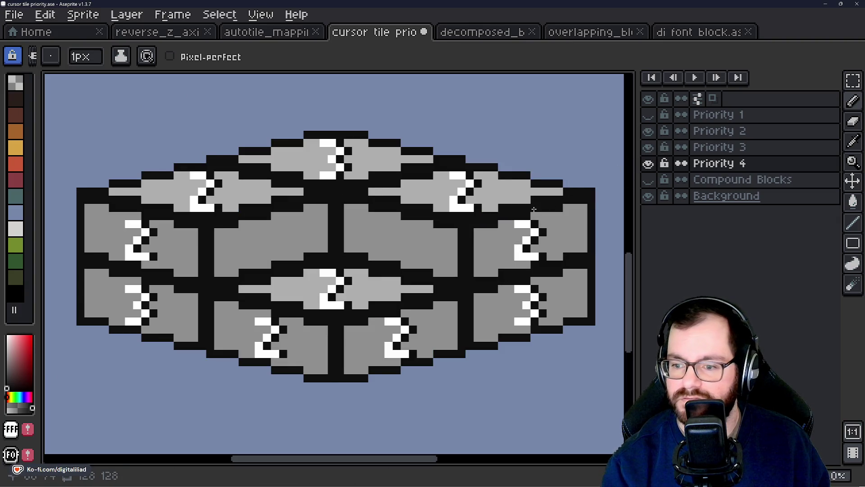
scroll(432, 249, "down", 3)
scroll(432, 248, "up", 6)
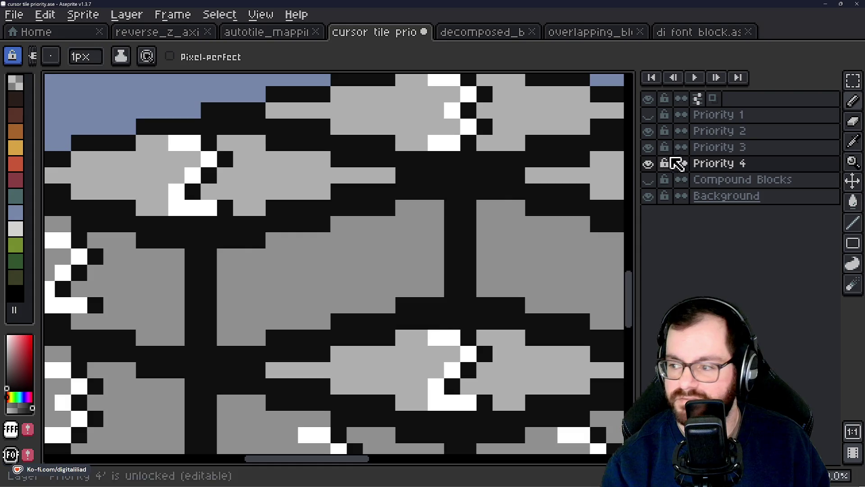
left_click_drag(674, 163, 688, 153)
scroll(345, 286, "down", 2)
scroll(329, 242, "up", 2)
scroll(342, 249, "down", 2)
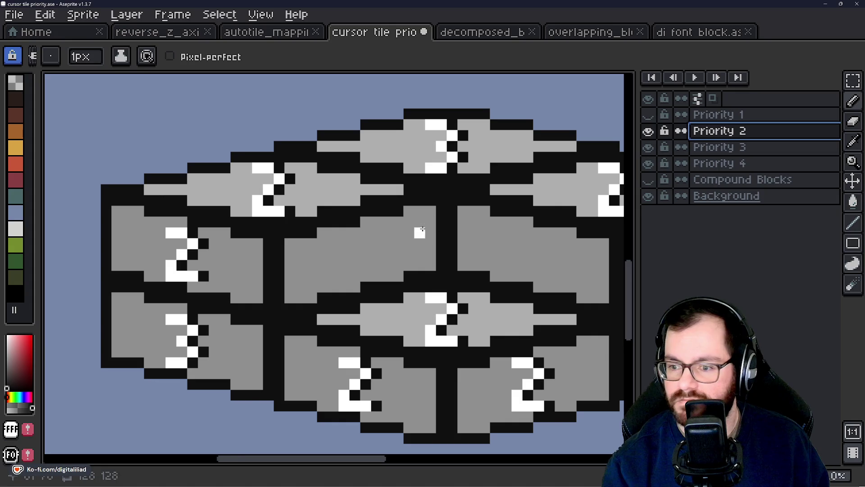
scroll(343, 241, "up", 1)
Pencil a black-outlined white 2 onto the first blank middle face
left_click_drag(357, 228, 344, 227)
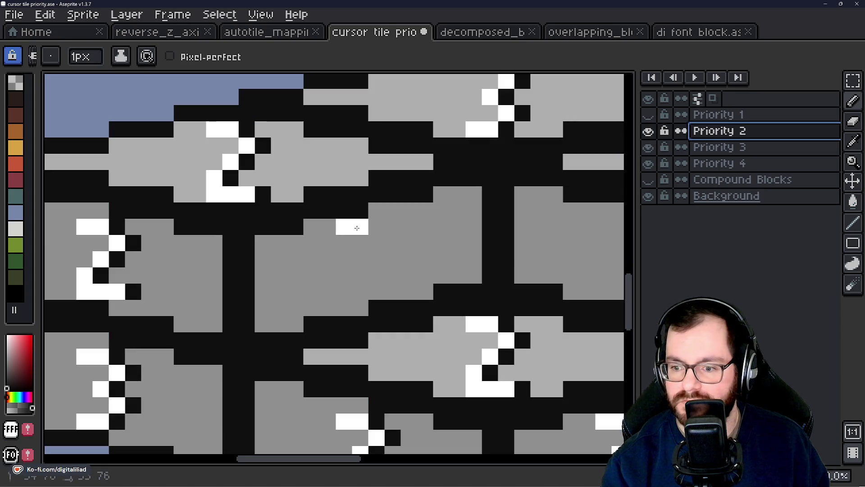
key("ctrl+z")
key("v")
key("b")
left_click(374, 249)
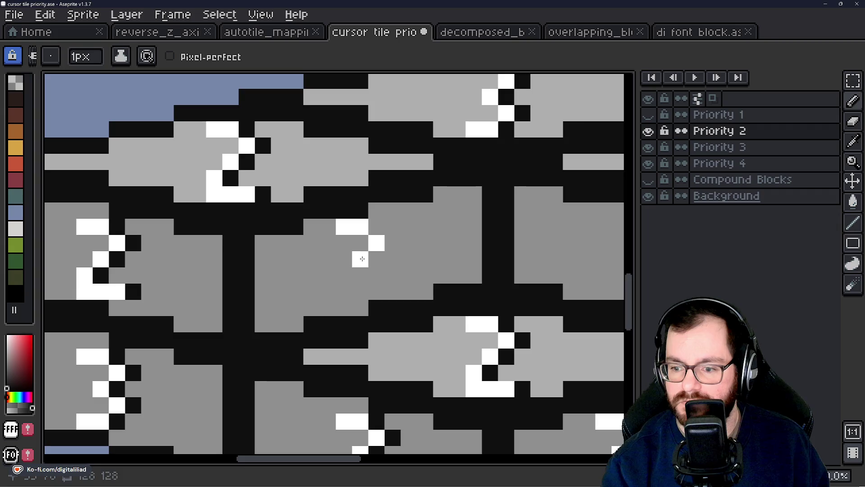
mouse_move(345, 282)
left_mouse_down()
mouse_move(367, 284)
mouse_move(392, 244)
left_mouse_up()
left_click(376, 227)
left_click(391, 291)
scroll(244, 289, "down", 5)
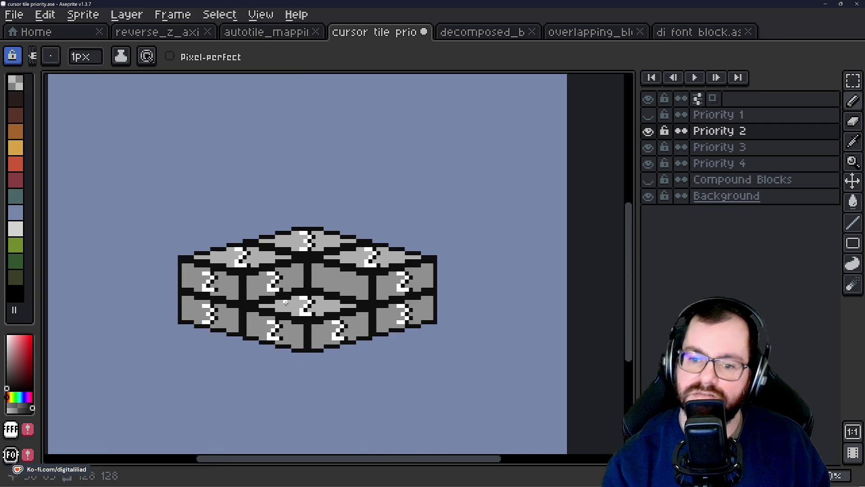
scroll(308, 305, "up", 3)
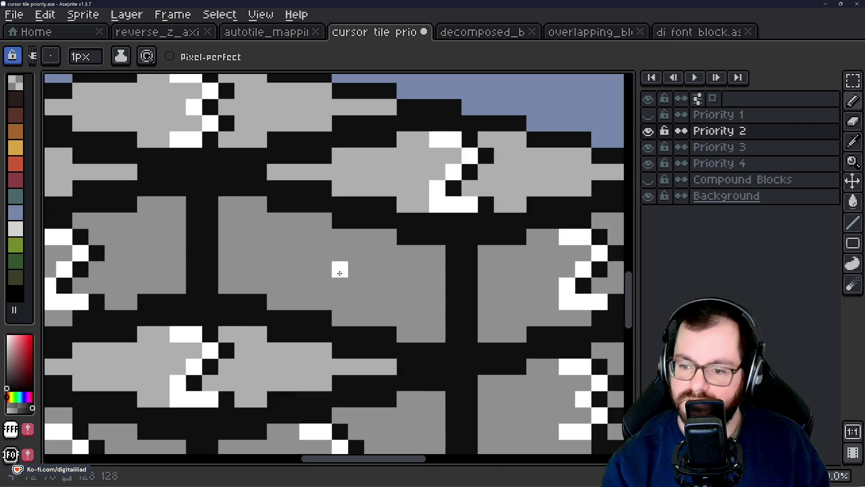
scroll(285, 243, "down", 2)
scroll(360, 248, "up", 1)
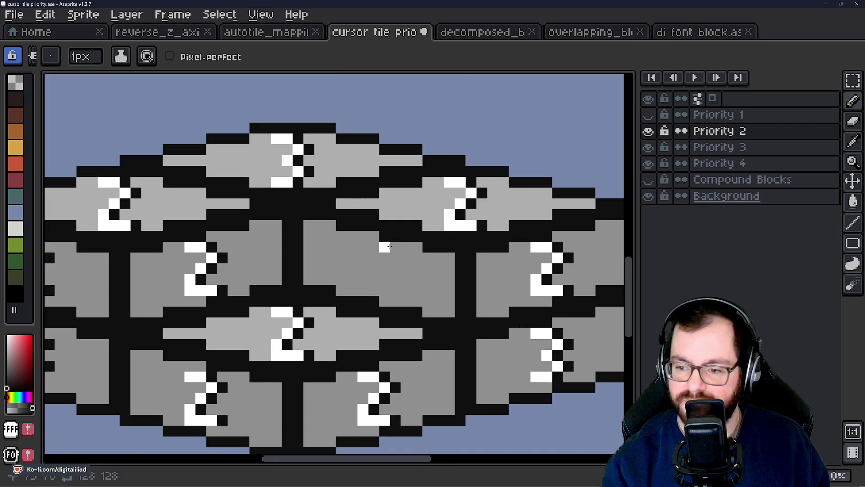
Begin a white 2 on the second blank middle face
left_click(387, 257)
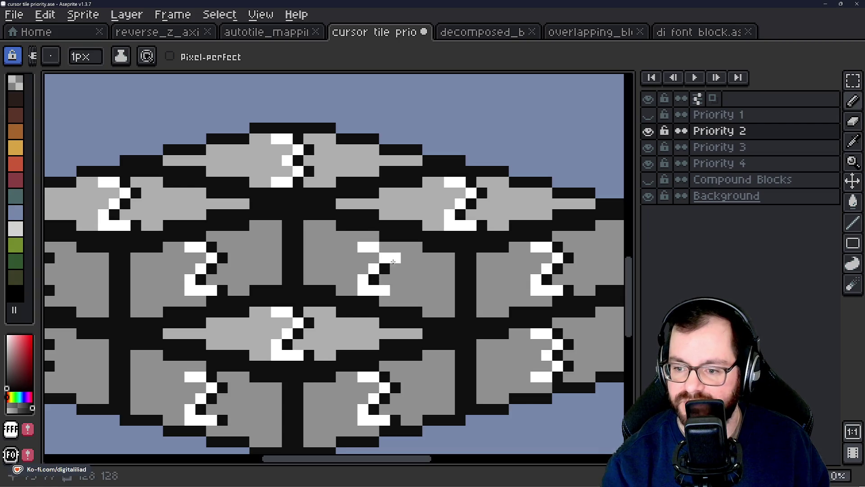
scroll(429, 266, "down", 3)
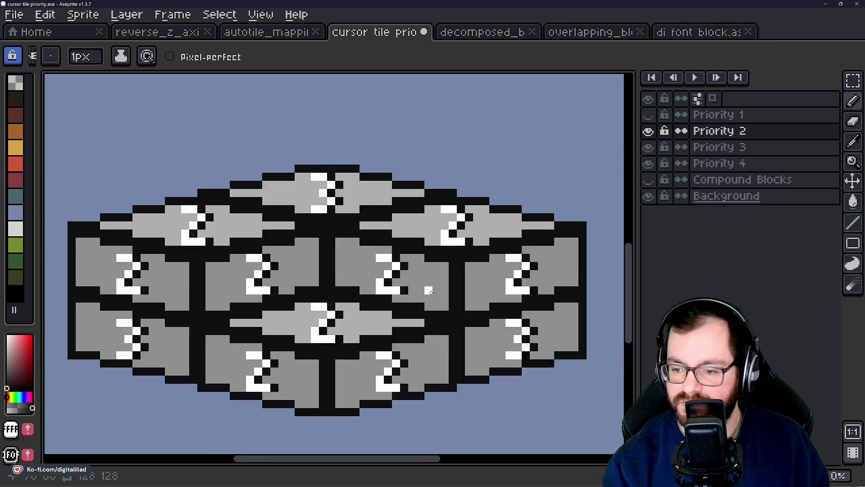
scroll(393, 303, "up", 2)
scroll(402, 289, "right", 2)
scroll(402, 289, "down", 1)
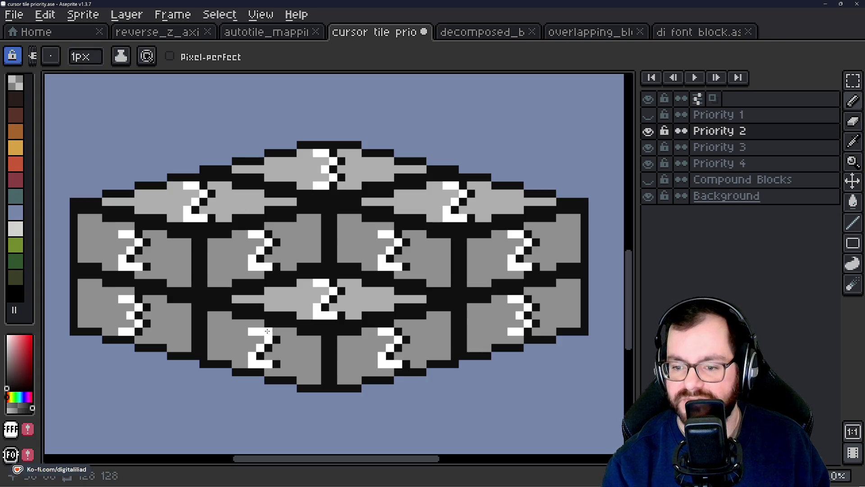
Show Priority 1, compare all four Priority layers, then select Rectangular Marquee with Priority 1 active
left_click(649, 115)
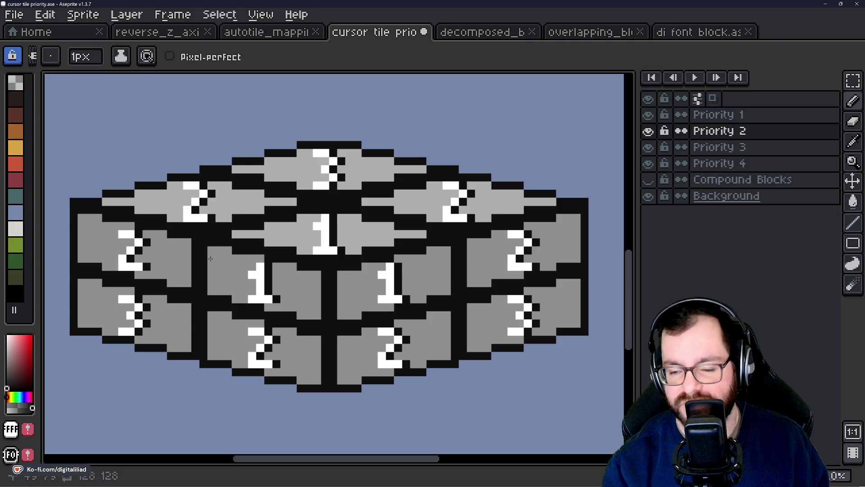
left_click(649, 115)
left_click(649, 115)
left_click(649, 115)
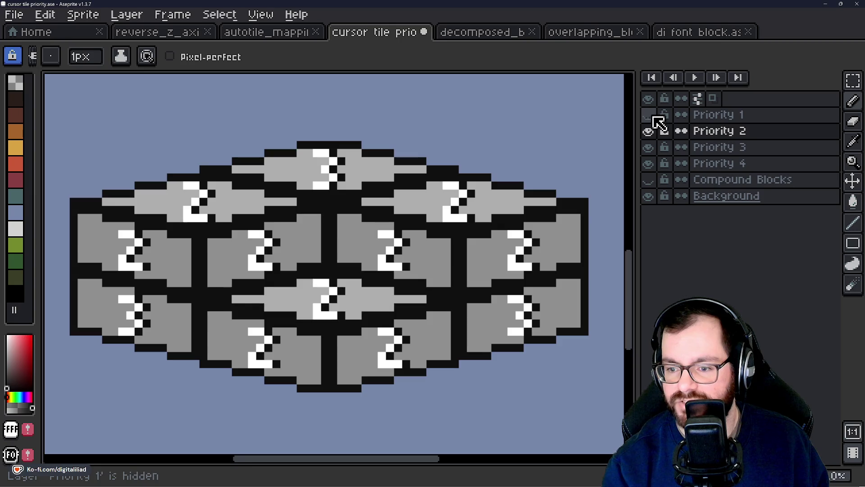
left_click(649, 132)
left_click(649, 147)
left_click(649, 164)
left_click(649, 164)
left_click(649, 147)
left_click(649, 131)
left_click(650, 115)
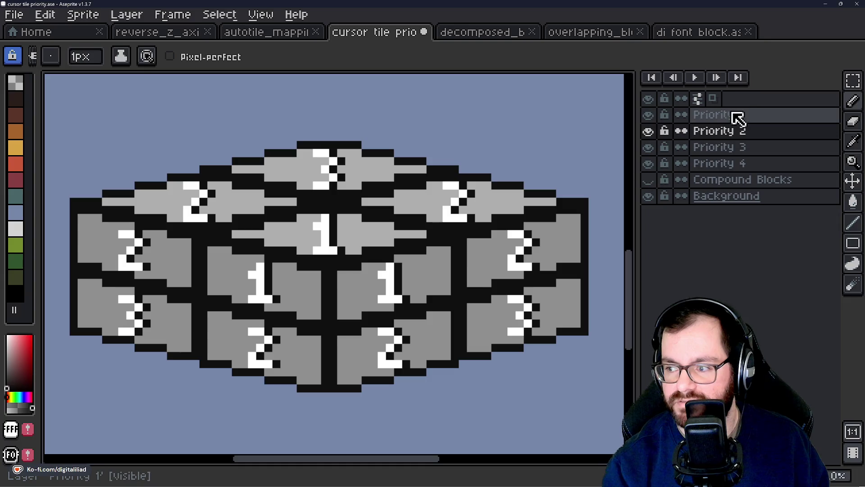
left_click(853, 80)
left_click(721, 117)
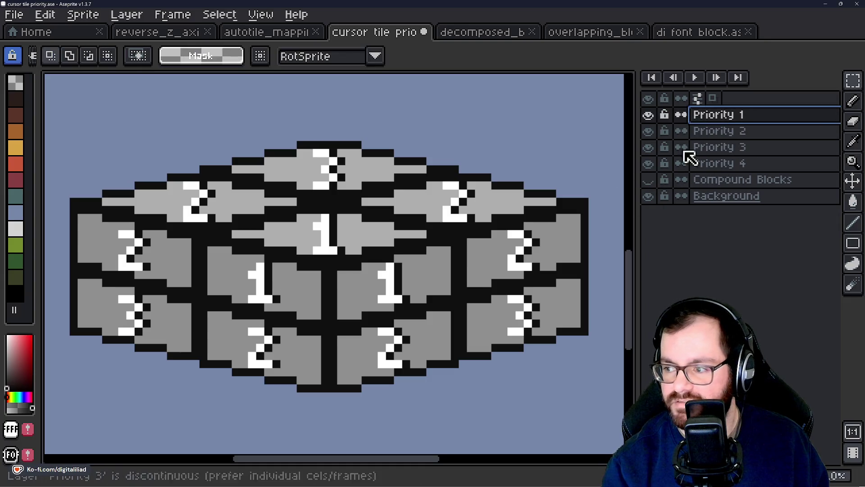
On Priority 2, move the left block down 8 px and clear the leftover pixels above it
scroll(392, 276, "left", 5)
scroll(285, 247, "up", 1)
left_click(721, 131)
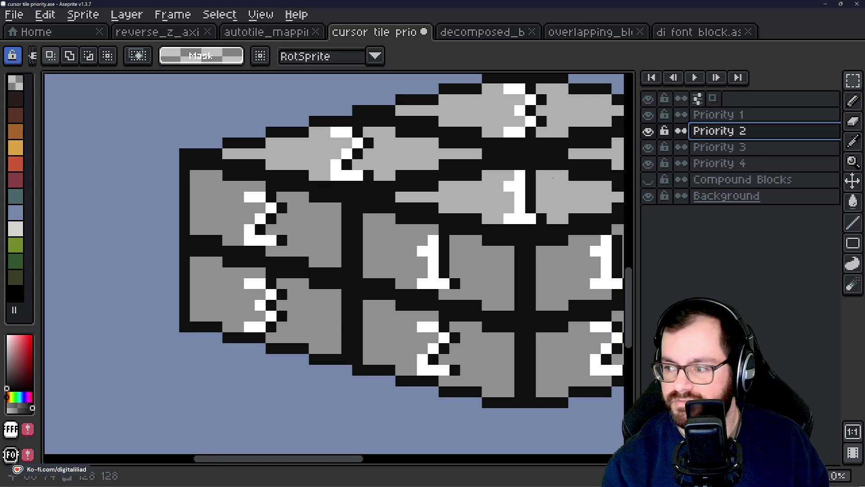
scroll(289, 241, "up", 1)
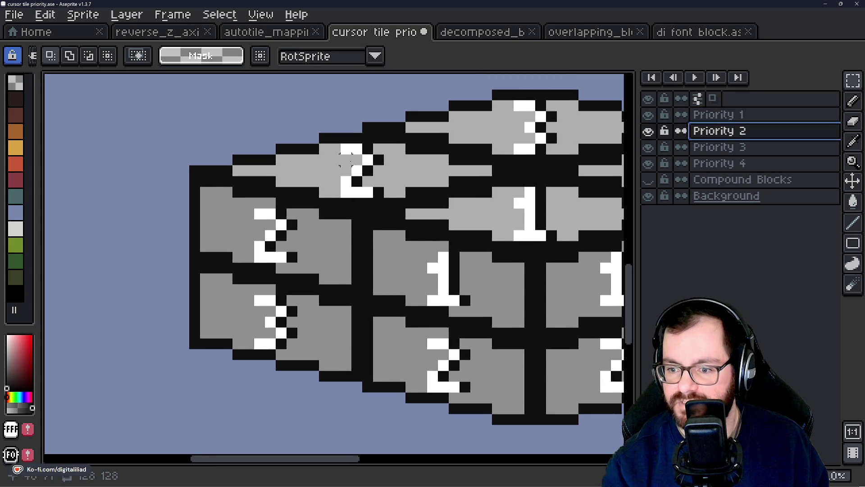
mouse_move(357, 127)
left_mouse_down()
mouse_move(170, 397)
mouse_move(167, 421)
left_mouse_up()
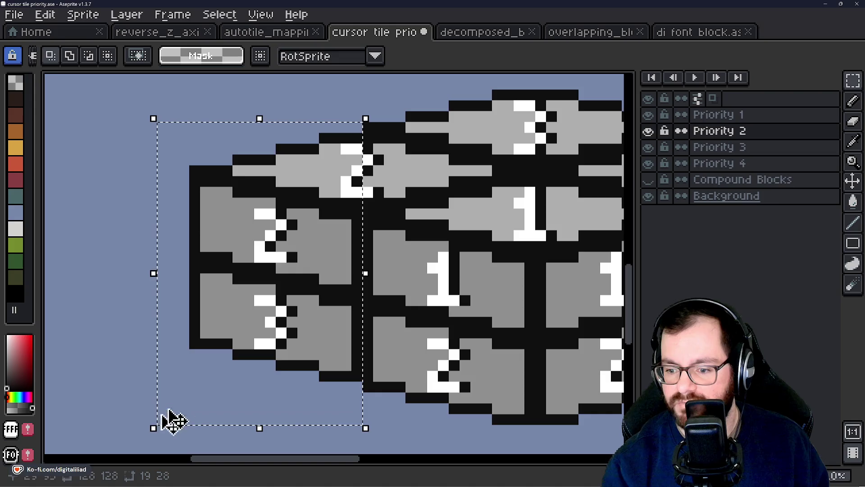
mouse_move(346, 211)
left_mouse_down()
mouse_move(346, 297)
mouse_move(257, 300)
left_mouse_up()
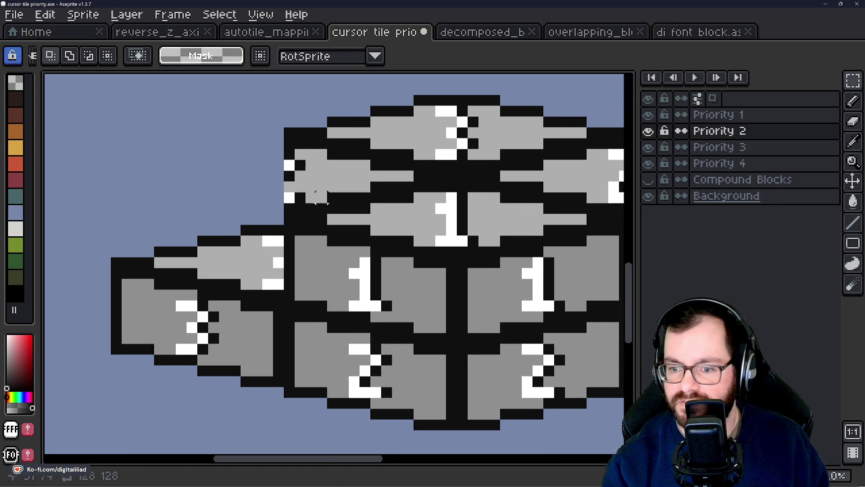
mouse_move(329, 216)
left_mouse_down()
mouse_move(280, 125)
mouse_move(247, 124)
left_mouse_up()
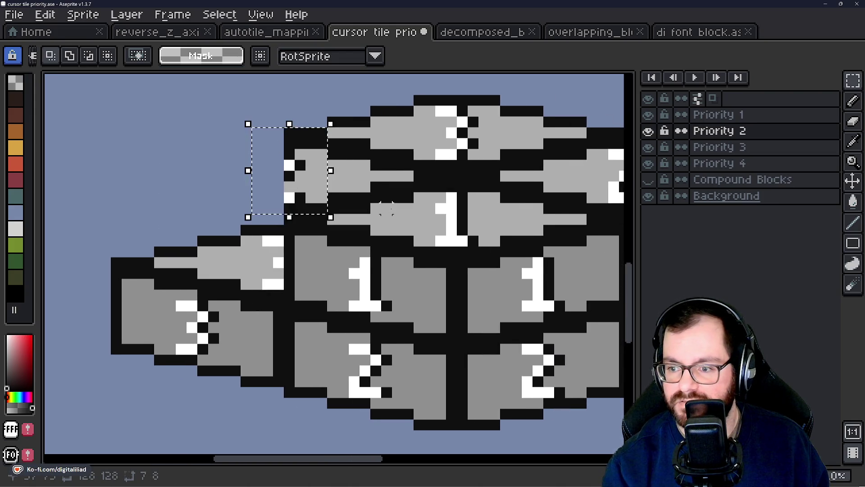
left_click_drag(396, 209, 336, 265)
key("Delete")
key("ctrl+z")
key("ctrl+z")
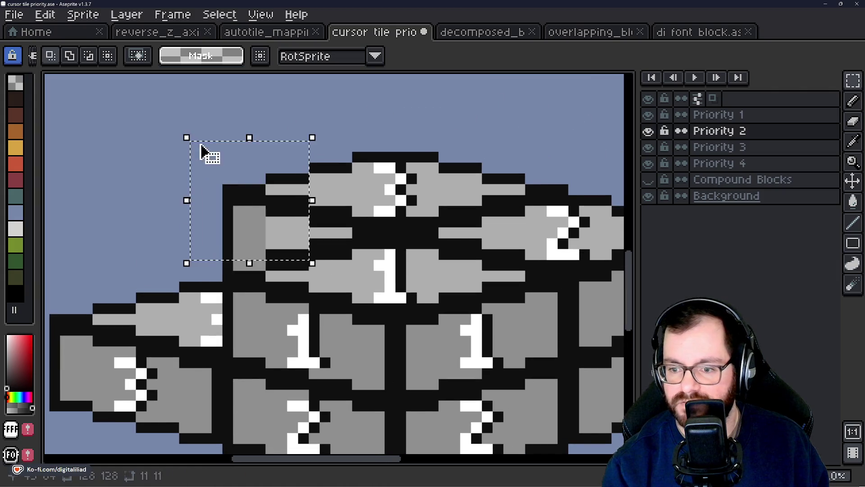
key("ctrl+y")
key("ctrl+y")
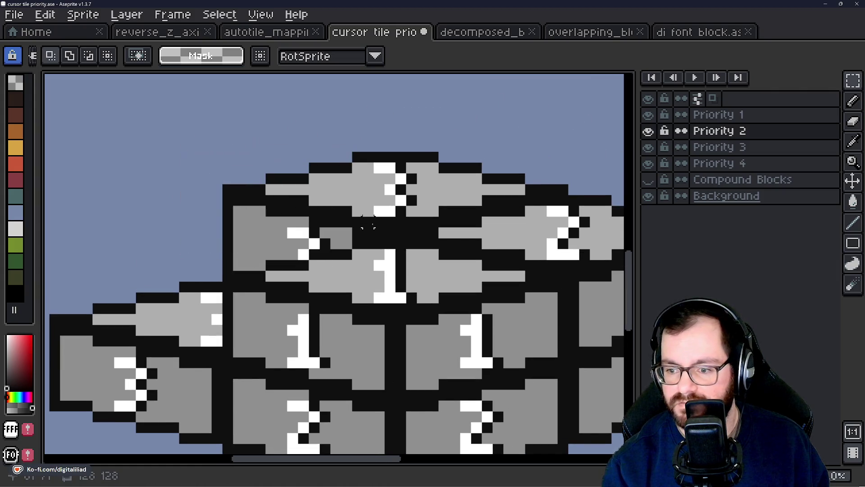
Move the right block down 8 px so it matches the lowered left block
left_click_drag(445, 267, 296, 211)
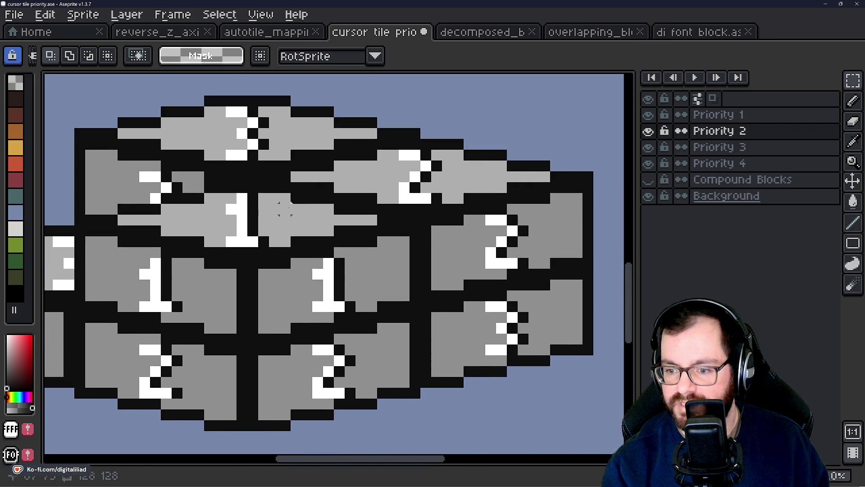
scroll(263, 177, "up", 2)
key("ctrl+z")
key("ctrl+z")
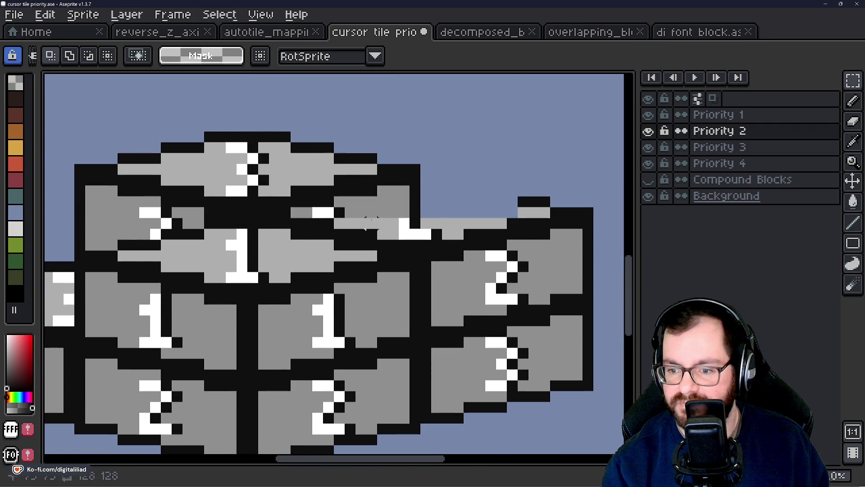
left_click_drag(426, 179, 337, 186)
left_click_drag(279, 208, 441, 208)
mouse_move(310, 221)
left_mouse_down()
mouse_move(381, 240)
mouse_move(435, 241)
left_mouse_up()
mouse_move(381, 246)
left_mouse_down()
mouse_move(560, 377)
mouse_move(595, 425)
left_mouse_up()
scroll(455, 309, "down", 1)
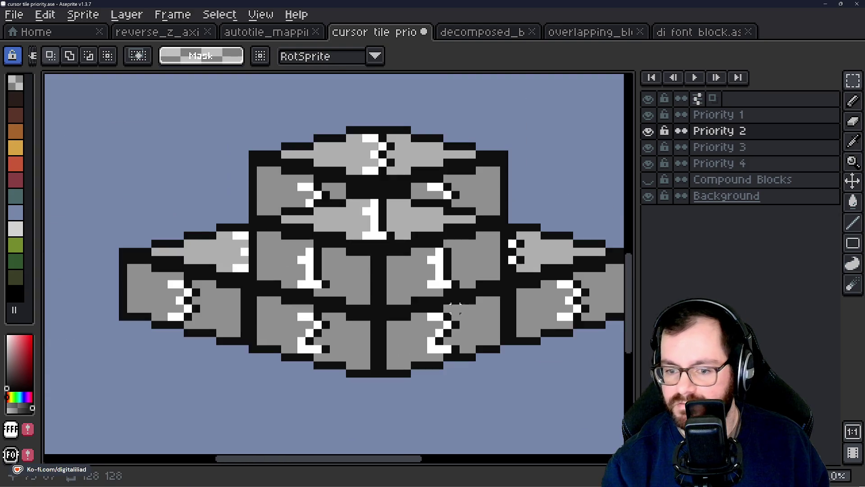
left_click(690, 152)
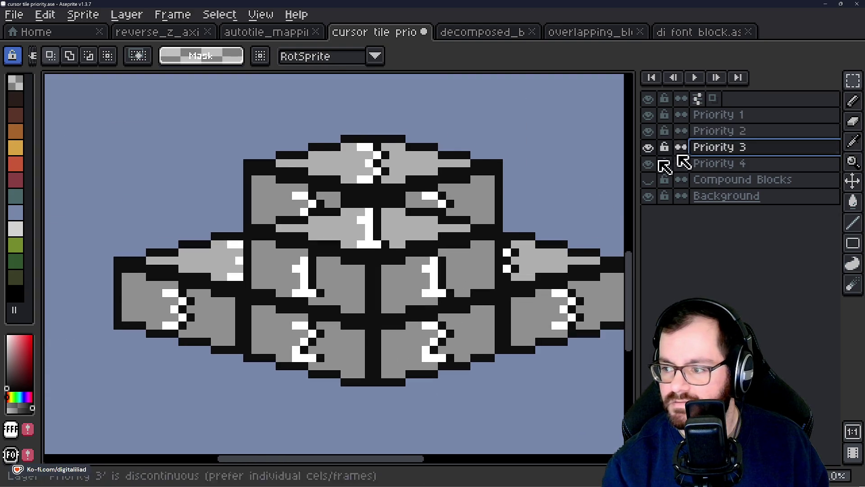
Hide the Priority 1, 3 and 4 layers so only Priority 2 is visible
scroll(289, 184, "up", 1)
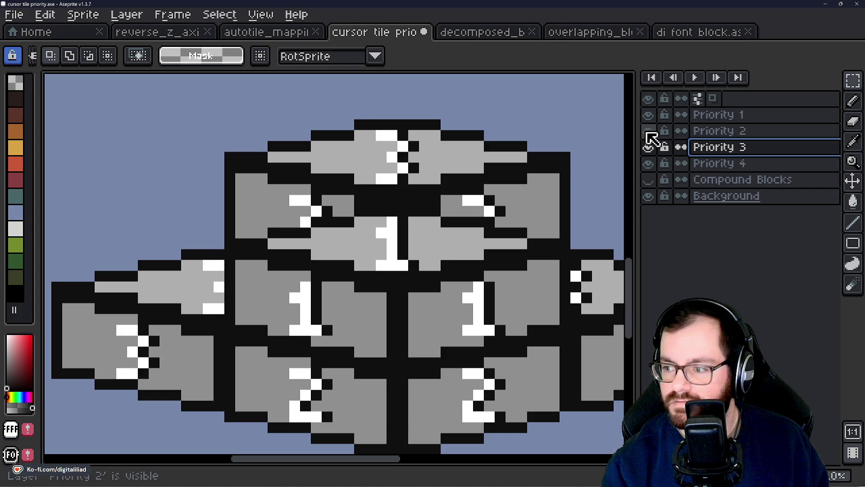
left_click(649, 116)
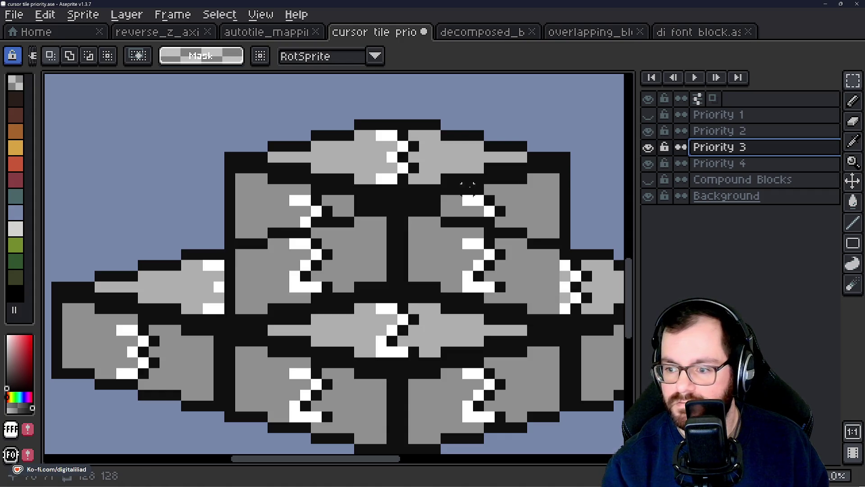
left_click(649, 164)
left_click(649, 164)
left_click(649, 148)
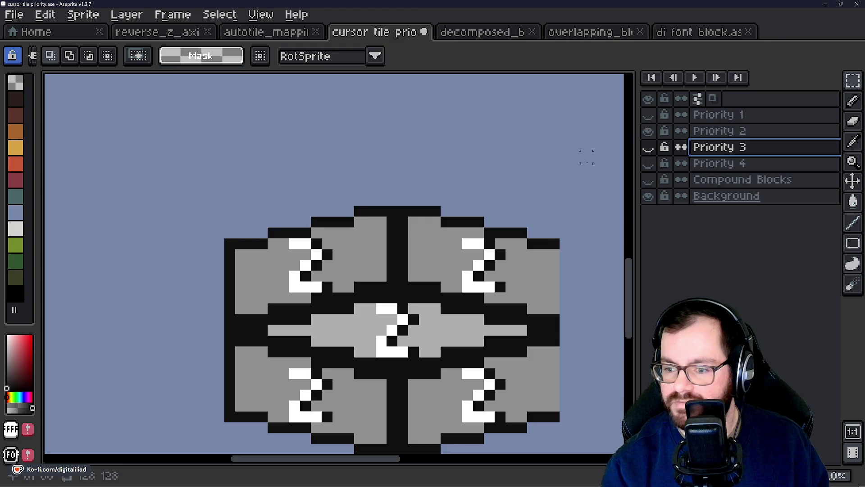
scroll(563, 225, "down", 1)
scroll(541, 286, "up", 1)
scroll(518, 254, "up", 1)
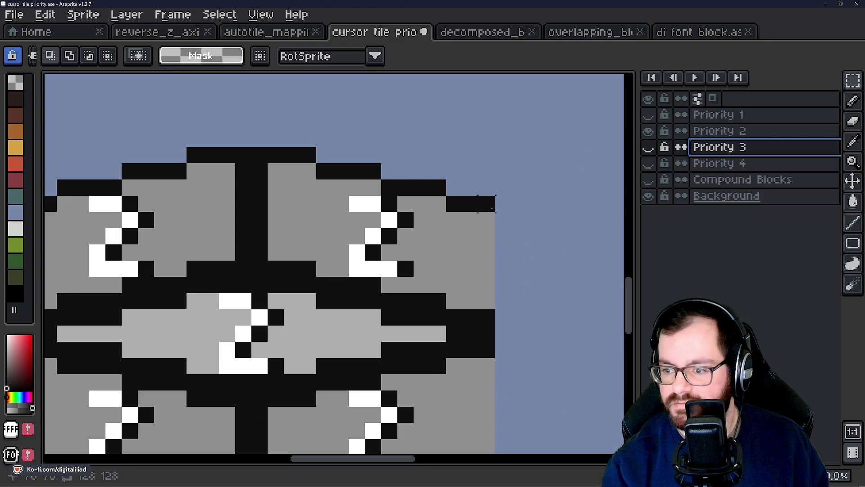
key("alt")
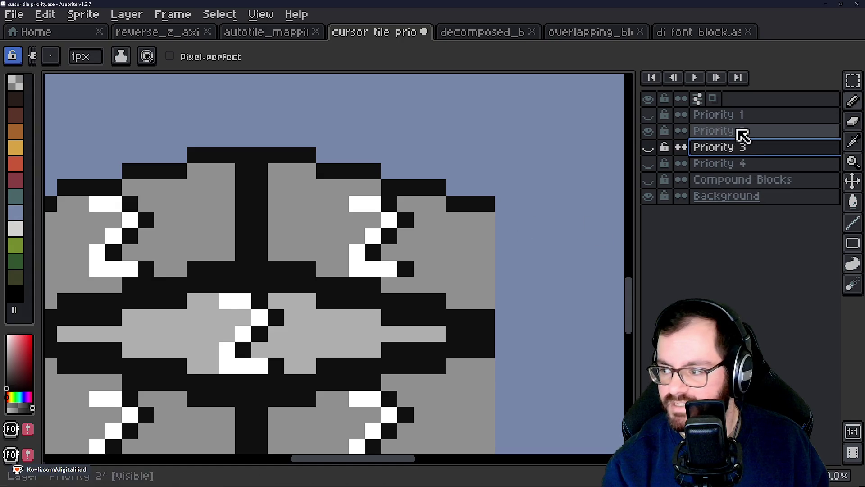
Make Priority 2 the active layer and pick the rectangular marquee tool
left_click(743, 134)
mouse_move(435, 372)
left_mouse_down()
mouse_move(437, 295)
mouse_move(483, 237)
left_mouse_up()
mouse_move(521, 152)
left_mouse_down()
mouse_move(521, 102)
mouse_move(520, 343)
left_mouse_up()
scroll(522, 360, "down", 2)
scroll(315, 339, "up", 1)
key("m")
scroll(411, 344, "up", 1)
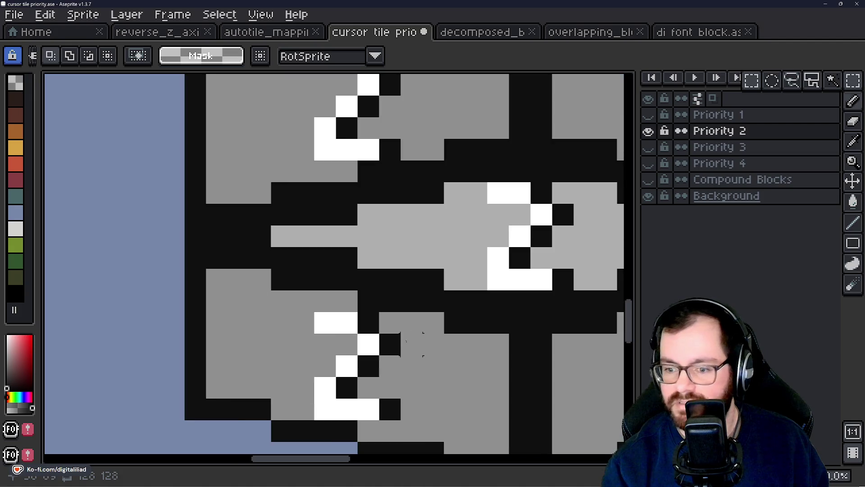
Delete the lower-left block and leftover right-side pixels from Priority 2, undoing stray edits
scroll(285, 239, "down", 1)
left_click_drag(242, 218, 156, 370)
scroll(299, 296, "down", 1)
left_click(269, 263)
scroll(269, 263, "up", 1)
mouse_move(268, 262)
left_mouse_down()
mouse_move(228, 293)
mouse_move(211, 321)
left_mouse_up()
left_click(284, 228)
left_click_drag(272, 239, 195, 413)
key("Delete")
mouse_move(347, 248)
left_mouse_down()
mouse_move(243, 428)
mouse_move(302, 424)
mouse_move(480, 277)
mouse_move(361, 464)
mouse_move(338, 354)
mouse_move(344, 290)
mouse_move(447, 411)
left_mouse_up()
key("ctrl+z")
left_click_drag(386, 251, 604, 361)
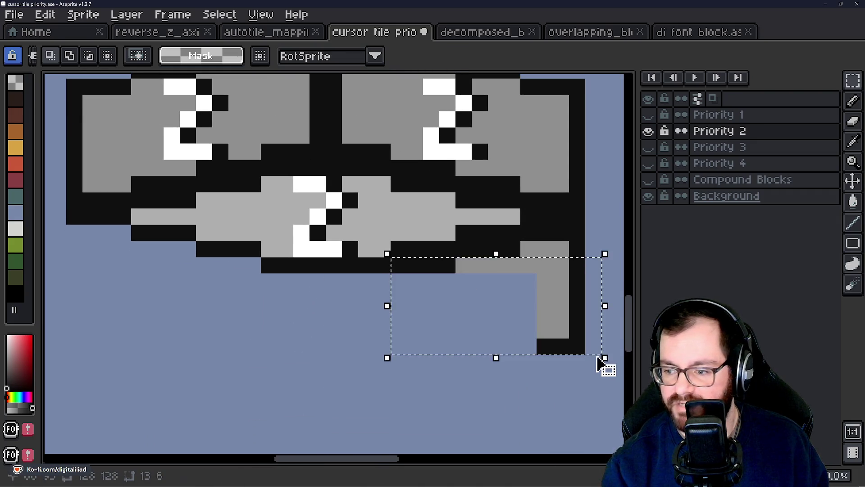
key("Delete")
key("ctrl+z")
key("ctrl+z")
key("ctrl+z")
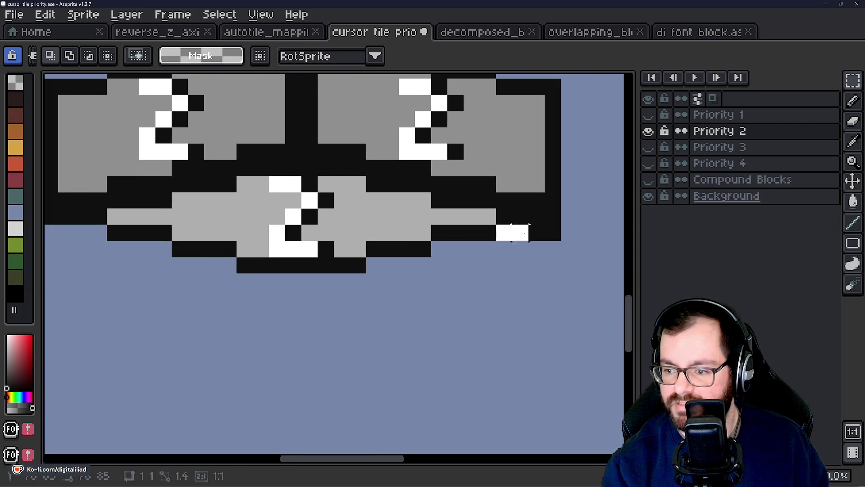
Briefly compare against Priority 1, then show Priority 3 alongside Priority 2
scroll(496, 383, "down", 2)
scroll(484, 338, "up", 1)
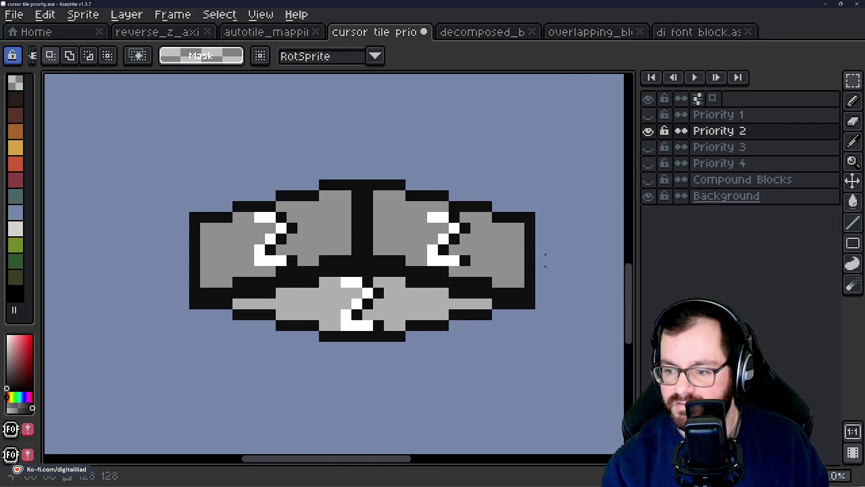
left_click(656, 116)
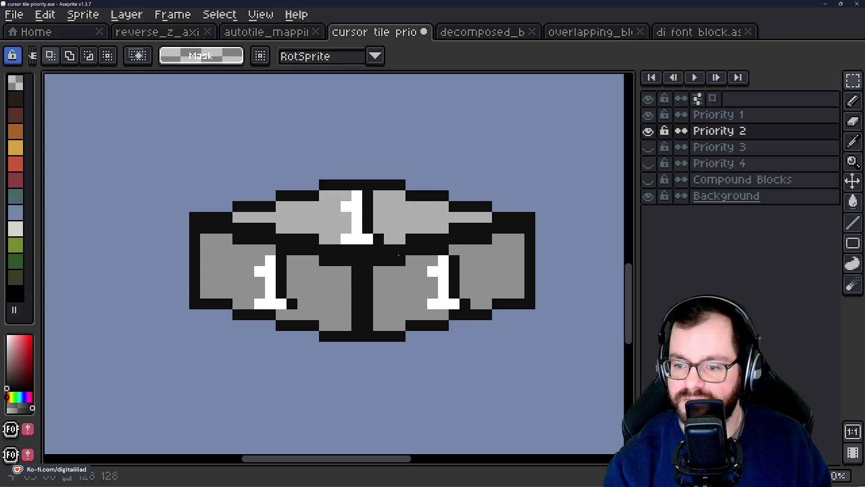
left_click(649, 116)
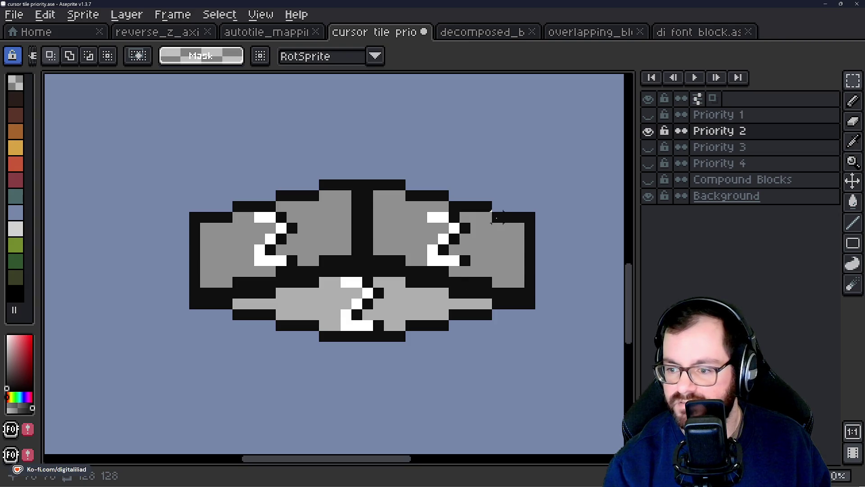
scroll(446, 279, "down", 2)
scroll(338, 228, "up", 3)
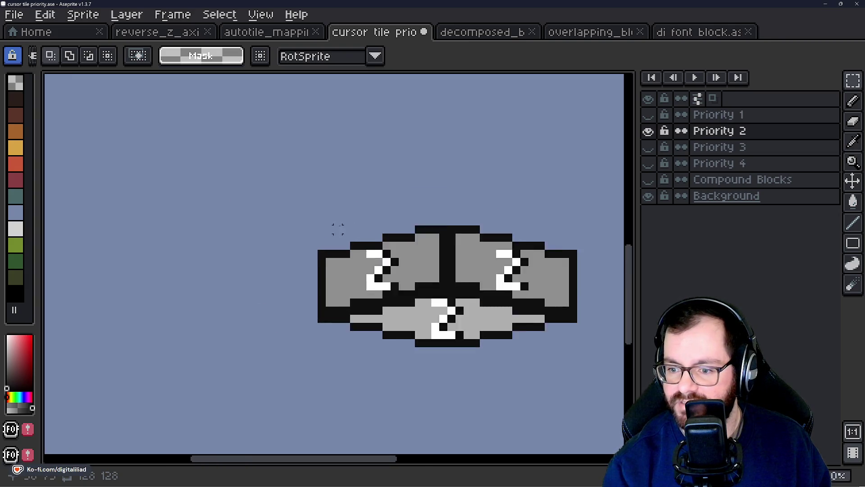
scroll(492, 245, "right", 3)
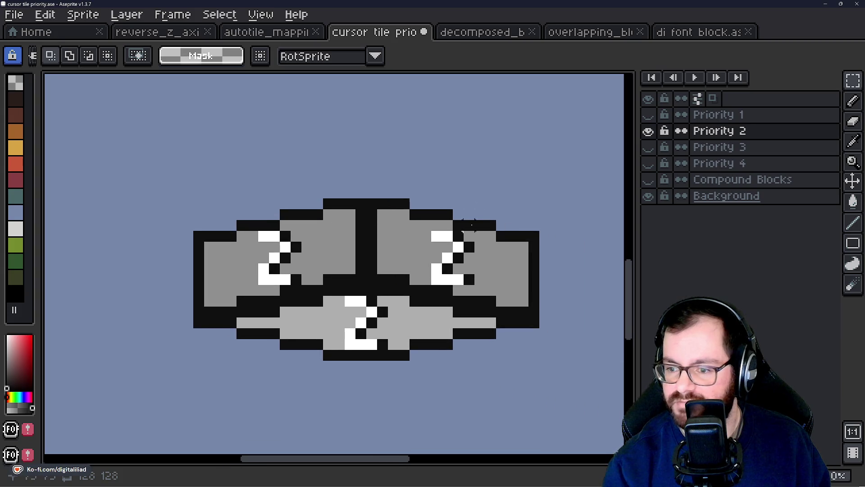
left_click(649, 147)
mouse_move(377, 247)
left_mouse_down()
mouse_move(401, 225)
mouse_move(396, 230)
left_mouse_up()
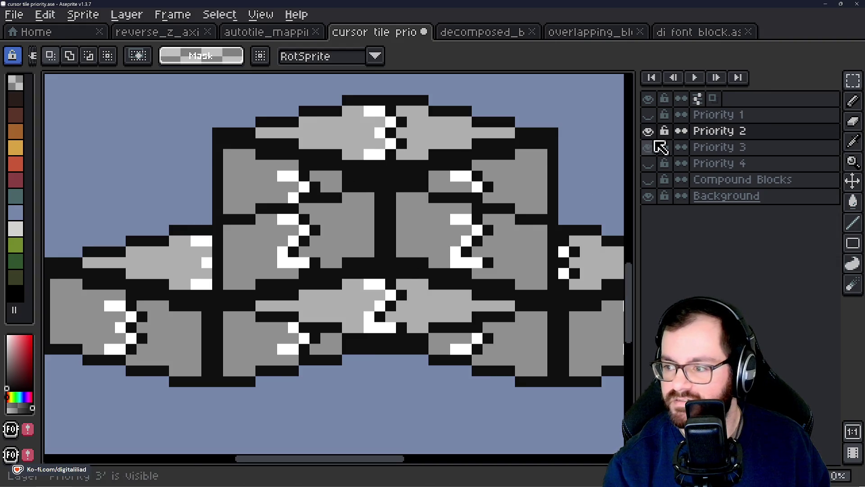
Flicker Priority 2's visibility repeatedly to compare it against Priority 3
left_click(651, 131)
left_click(651, 131)
left_click(652, 132)
left_click(651, 131)
left_click(651, 132)
left_click(651, 132)
left_click(651, 131)
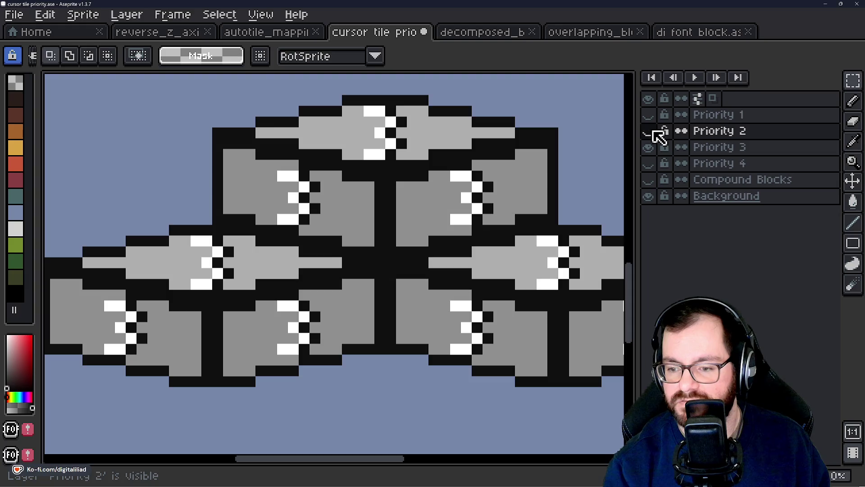
left_click(652, 132)
left_click(651, 131)
left_click(652, 132)
left_click(651, 131)
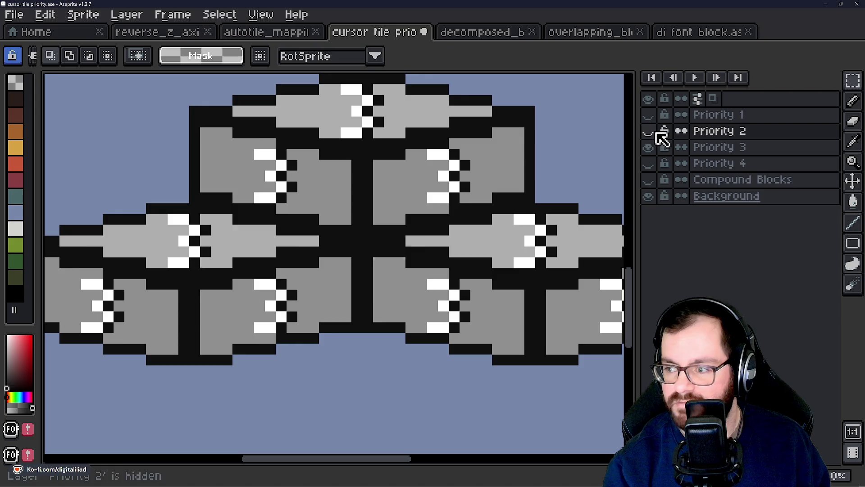
Leave Priority 2 visible and hide the Priority 3 layer
left_click(648, 132)
key("minus")
left_click(648, 148)
scroll(373, 201, "up", 2)
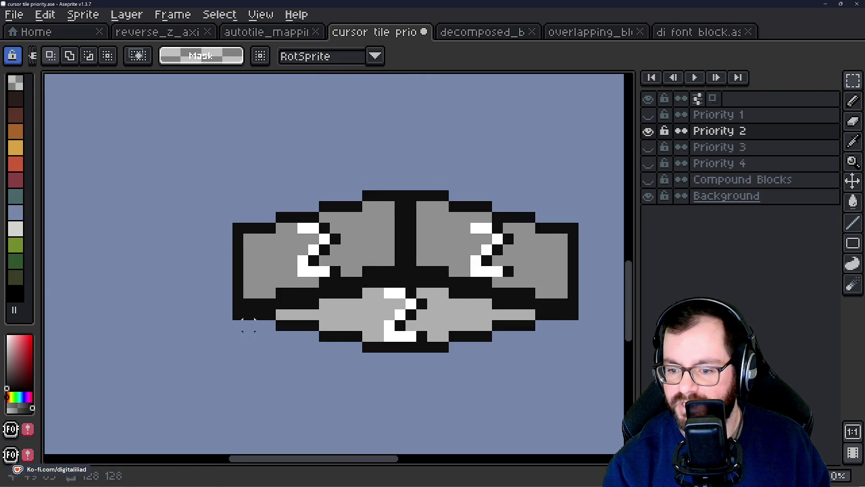
Draw the lower block's black outline: left wall, stepped bottom edge and right wall
scroll(289, 286, "down", 1)
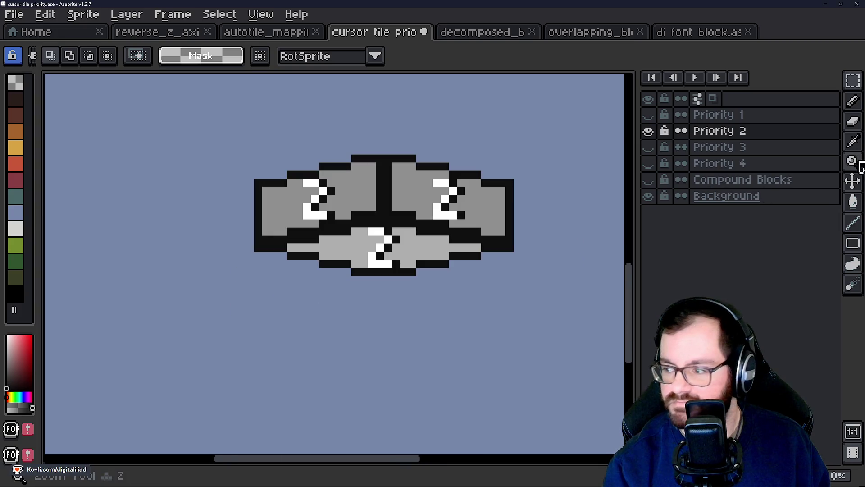
left_click(858, 221)
scroll(289, 291, "up", 1)
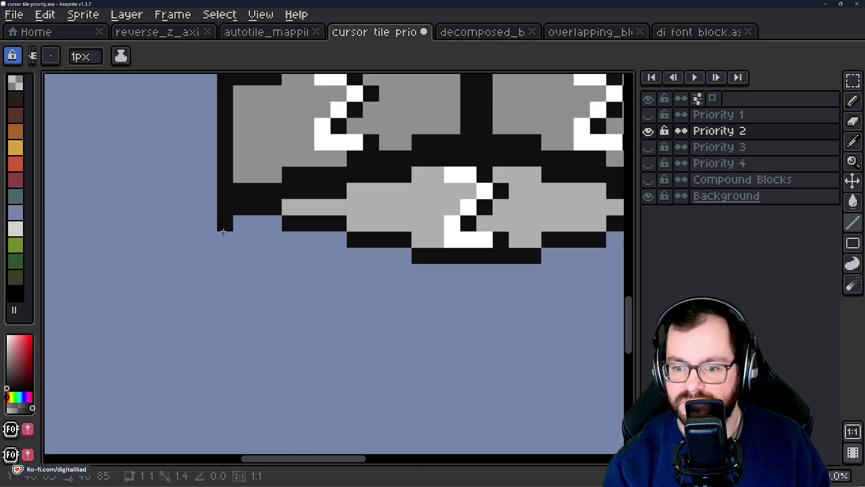
left_click_drag(225, 224, 224, 272)
left_click(240, 238)
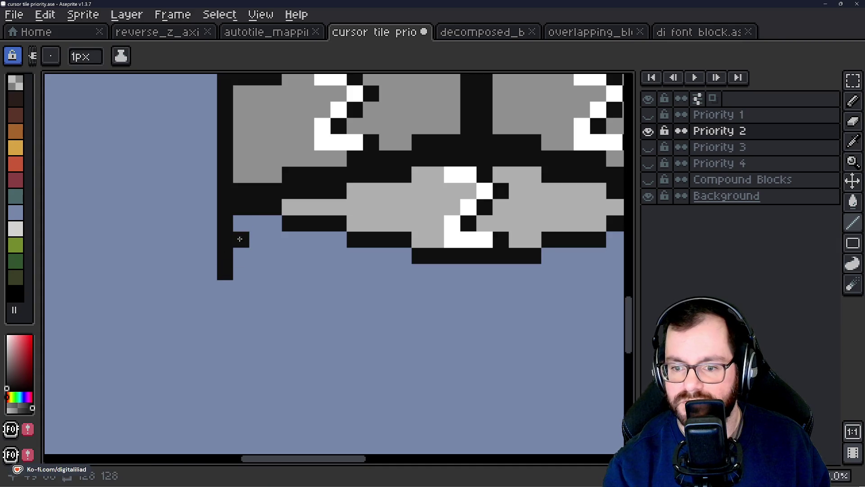
left_click_drag(225, 288, 225, 303)
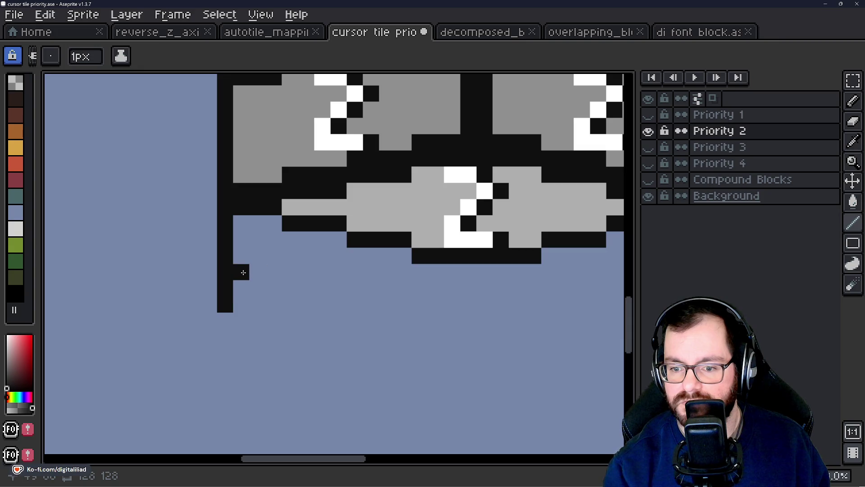
left_click(241, 321)
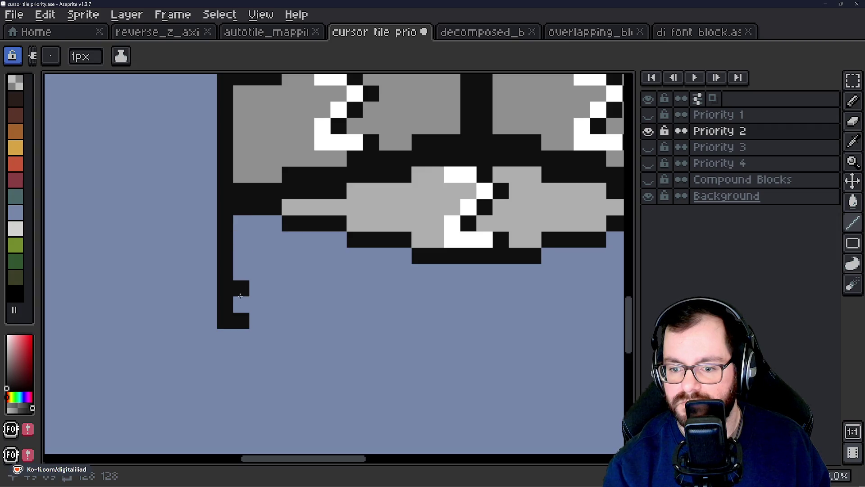
mouse_move(255, 320)
left_mouse_down()
mouse_move(294, 320)
mouse_move(352, 353)
mouse_move(415, 353)
mouse_move(355, 332)
mouse_move(443, 332)
left_mouse_up()
left_click_drag(496, 315, 425, 331)
mouse_move(392, 338)
left_mouse_down()
mouse_move(445, 333)
mouse_move(463, 318)
mouse_move(510, 319)
mouse_move(523, 306)
left_mouse_up()
mouse_move(514, 303)
left_mouse_down()
mouse_move(410, 344)
mouse_move(464, 339)
left_mouse_up()
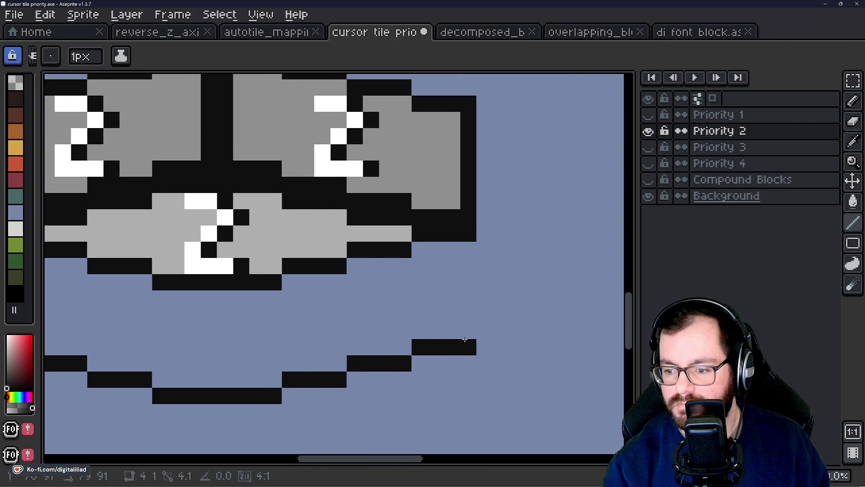
left_click_drag(467, 264, 468, 336)
left_click_drag(418, 154, 543, 160)
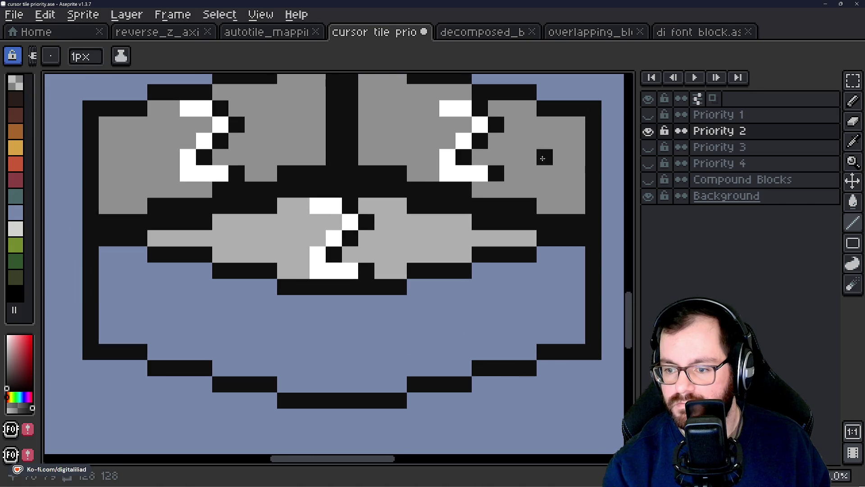
Add a black centre divider and fill the lower-left face with the sprite's grey
left_click(553, 145, "alt")
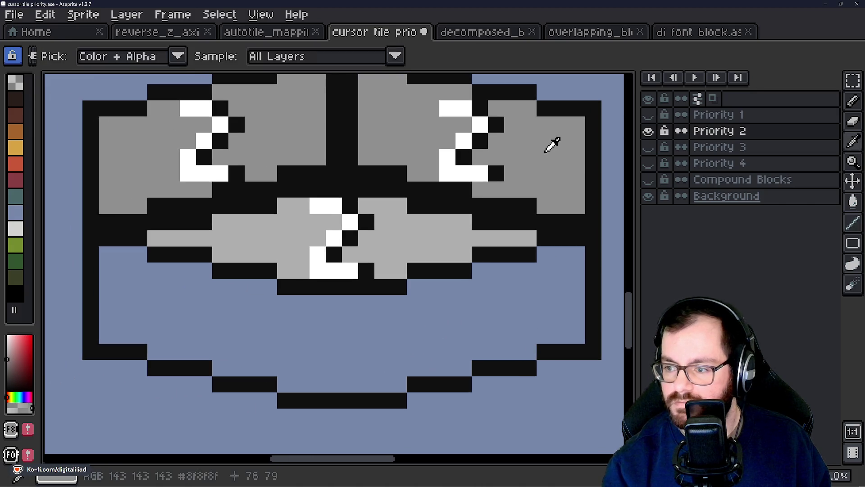
left_click(526, 205, "alt")
mouse_move(346, 304)
left_mouse_down()
mouse_move(350, 371)
mouse_move(334, 319)
mouse_move(334, 390)
left_mouse_up()
left_click(510, 190, "alt")
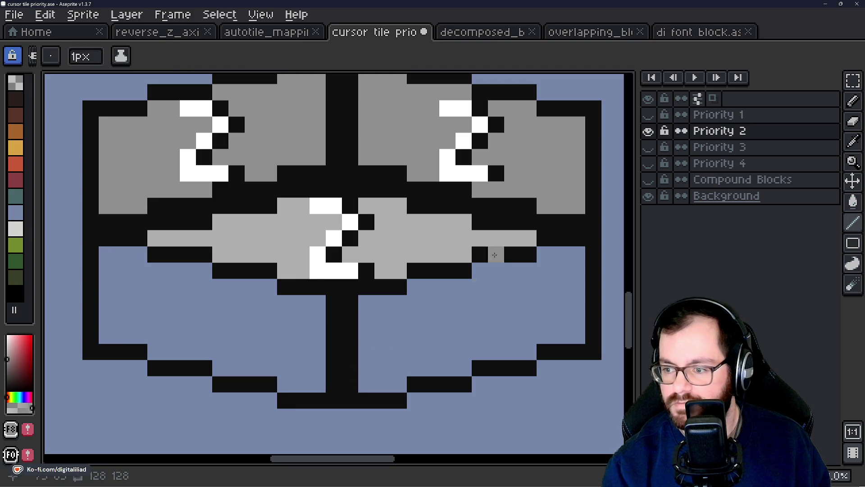
key("g")
left_click(453, 314)
left_click(299, 319)
scroll(300, 319, "down", 3)
scroll(207, 278, "up", 2)
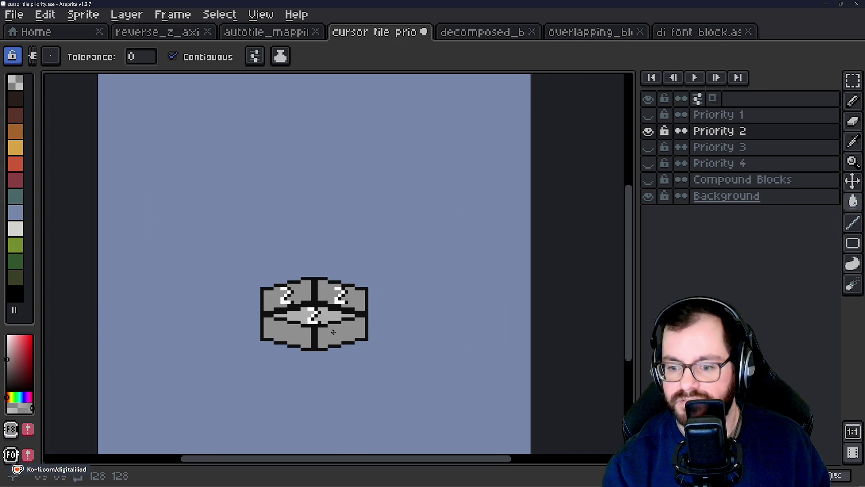
Eyedrop black from the sprite, undoing an accidental black background fill
mouse_move(207, 277)
left_mouse_down()
mouse_move(300, 290)
mouse_move(313, 315)
mouse_move(323, 292)
left_mouse_up()
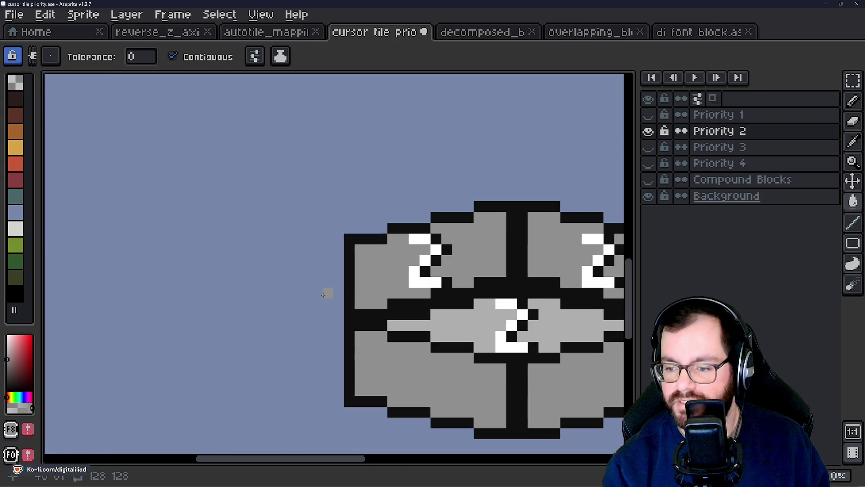
left_click(369, 310, "alt")
scroll(326, 313, "up", 1)
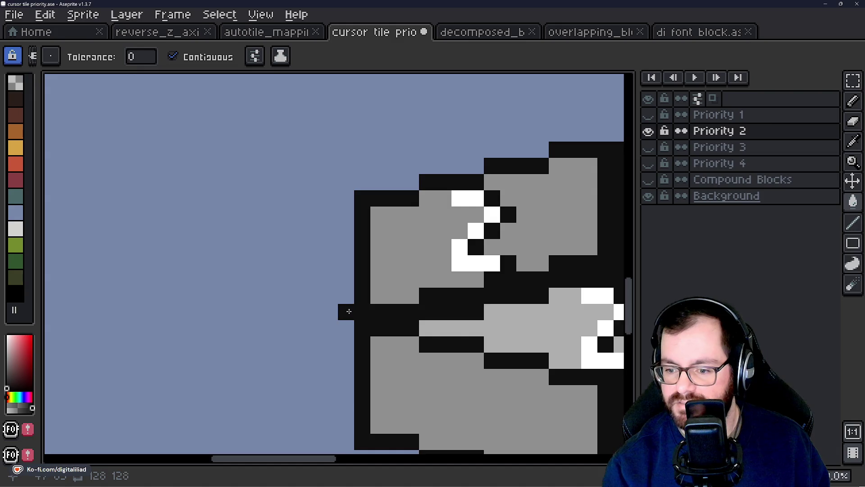
scroll(388, 297, "down", 1)
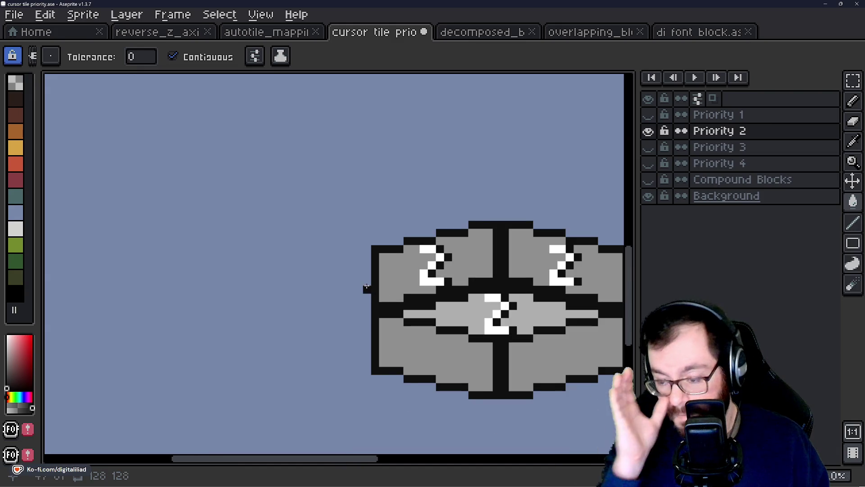
left_click_drag(493, 183, 380, 215)
scroll(376, 218, "up", 1)
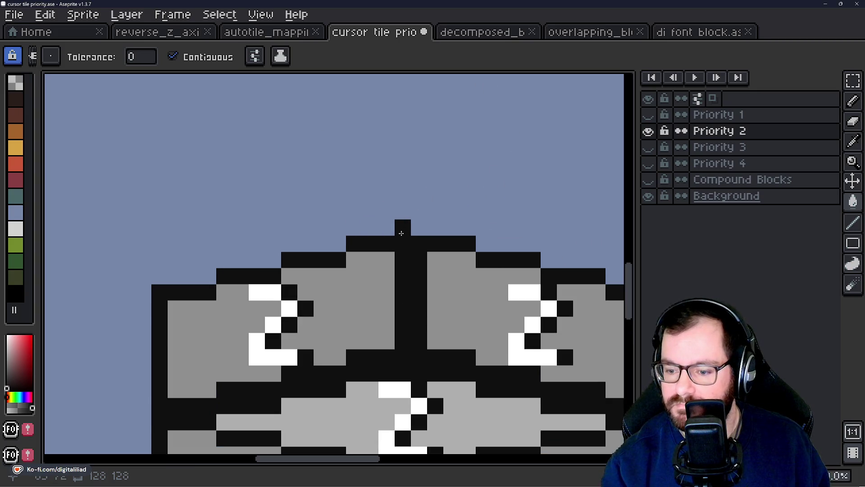
left_click(401, 233)
key("ctrl+z")
Draw the new block's stepped black top outline extending left of the numbered blocks
left_click(853, 223)
left_click_drag(405, 228, 351, 233)
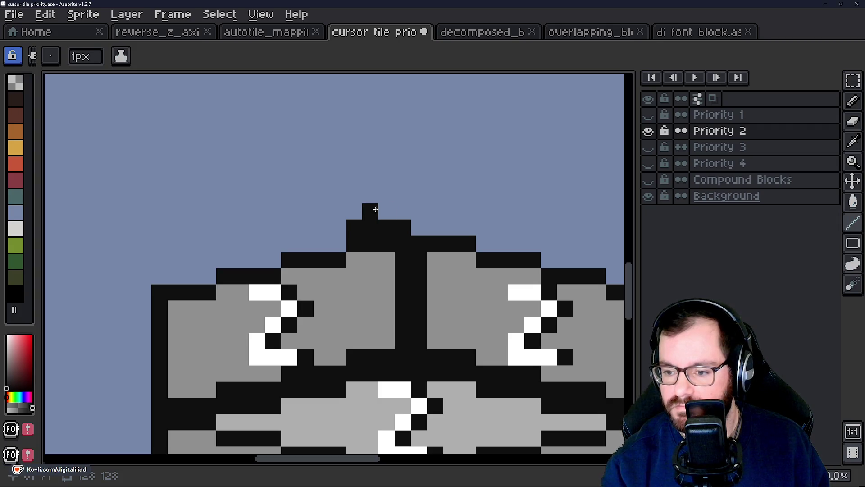
left_click_drag(339, 245, 288, 247)
left_click_drag(338, 212, 270, 212)
left_click_drag(273, 212, 441, 251)
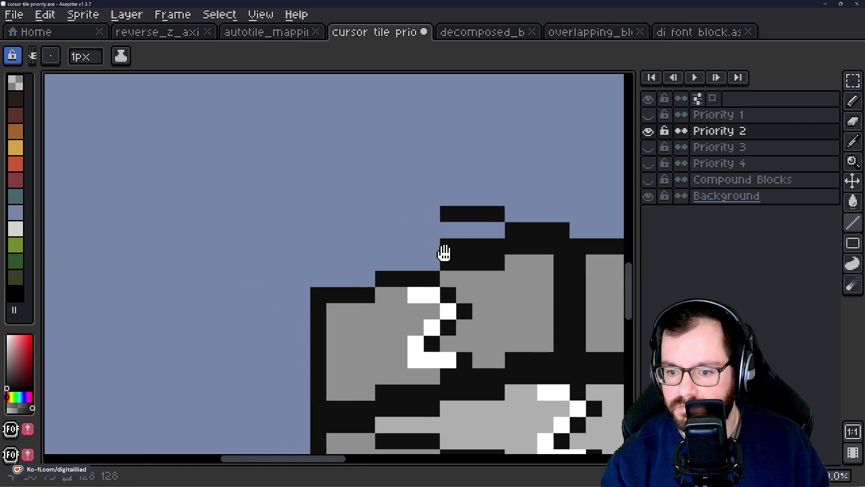
left_click_drag(442, 198, 388, 193)
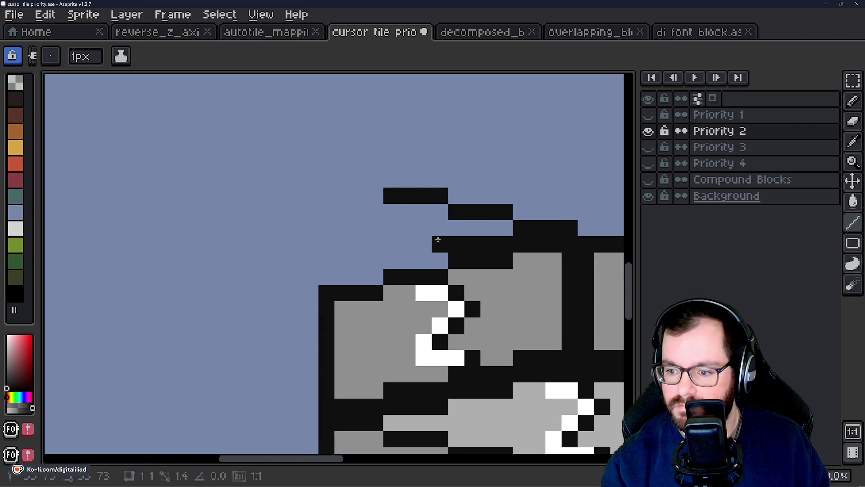
mouse_move(440, 244)
left_mouse_down()
mouse_move(438, 260)
mouse_move(391, 260)
left_mouse_up()
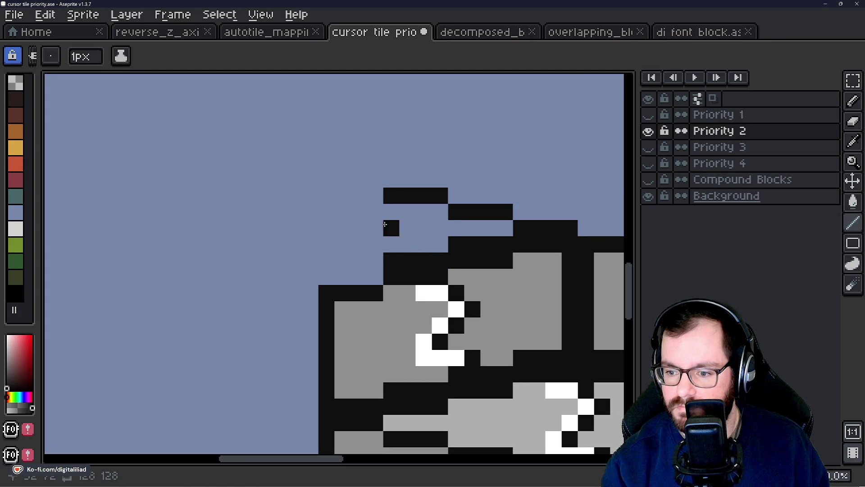
left_click_drag(375, 179, 314, 177)
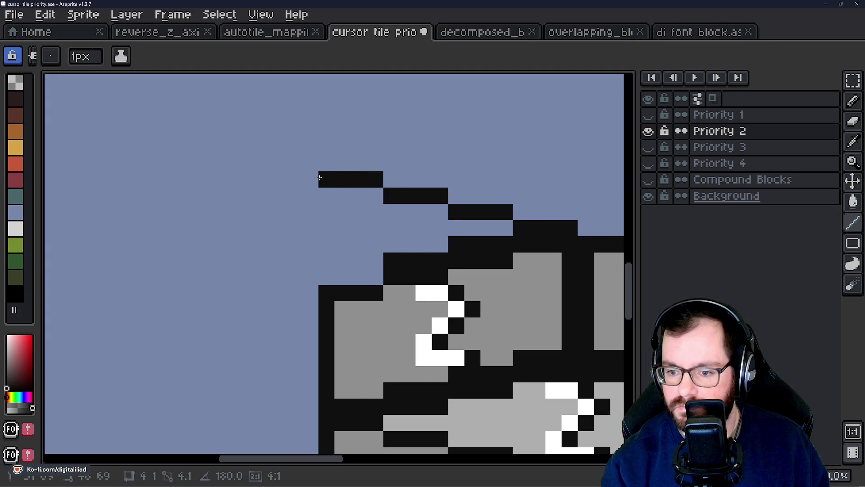
mouse_move(375, 277)
left_mouse_down()
mouse_move(279, 275)
mouse_move(334, 282)
mouse_move(212, 265)
left_mouse_up()
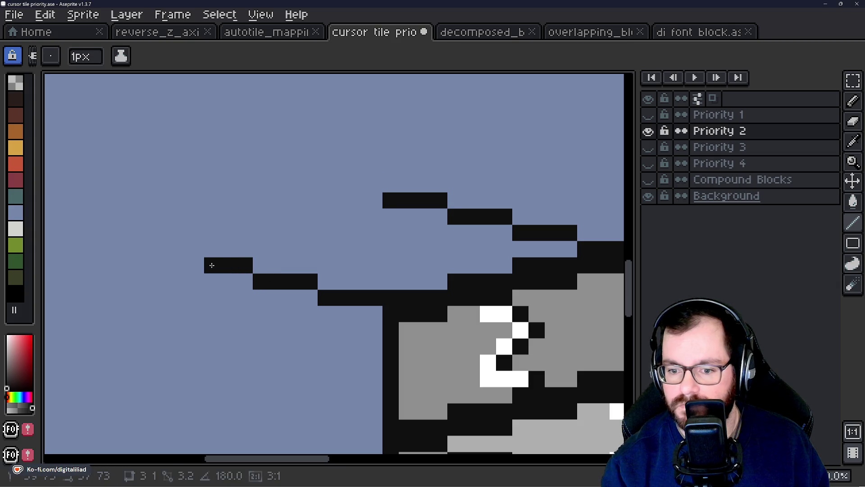
left_click(192, 250)
mouse_move(171, 246)
left_mouse_down()
mouse_move(155, 247)
mouse_move(377, 203)
left_mouse_up()
Draw the new block's lower edge and close the gap in its outline
scroll(377, 203, "down", 3)
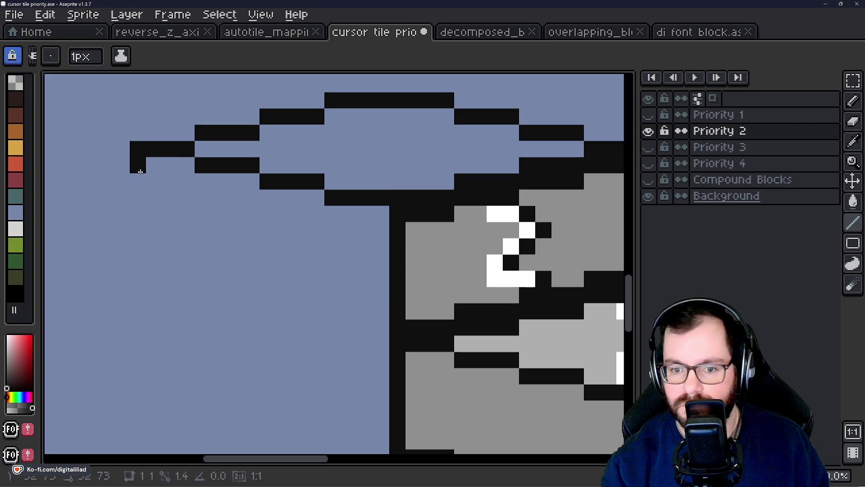
left_click_drag(137, 164, 140, 243)
mouse_move(381, 329)
left_mouse_down()
mouse_move(327, 329)
mouse_move(249, 294)
mouse_move(153, 277)
mouse_move(136, 265)
left_mouse_up()
left_click_drag(299, 236, 219, 228)
scroll(206, 257, "down", 2)
scroll(205, 219, "up", 2)
scroll(205, 219, "left", 3)
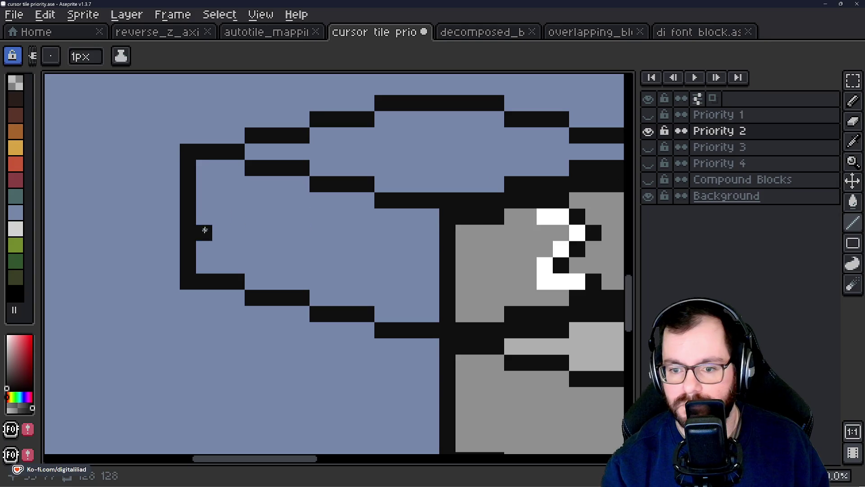
mouse_move(441, 226)
left_mouse_down()
mouse_move(381, 216)
mouse_move(299, 183)
mouse_move(248, 183)
mouse_move(194, 167)
left_mouse_up()
scroll(228, 211, "down", 2)
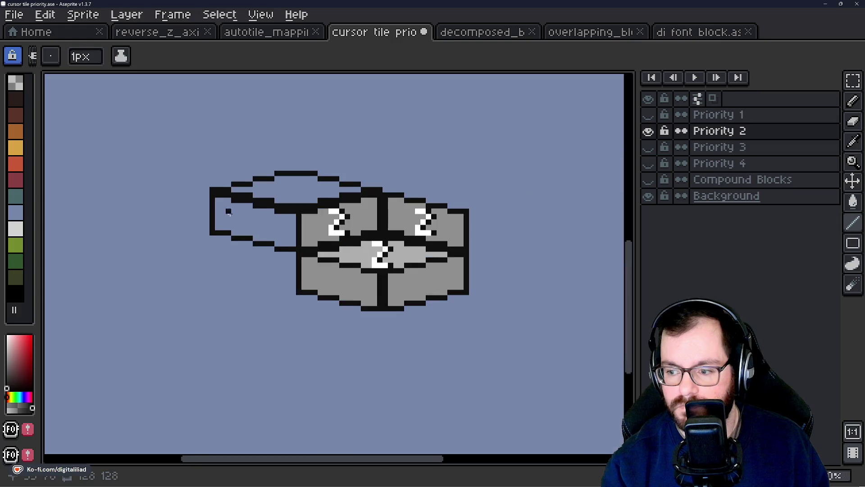
Fill the new block's top face light grey and its side medium grey
left_click(365, 256, "alt")
scroll(280, 203, "up", 2)
key("g")
left_click(286, 187)
left_click(394, 325, "alt")
left_click(257, 252)
left_click_drag(383, 270, 340, 282)
left_click_drag(370, 256, 361, 239)
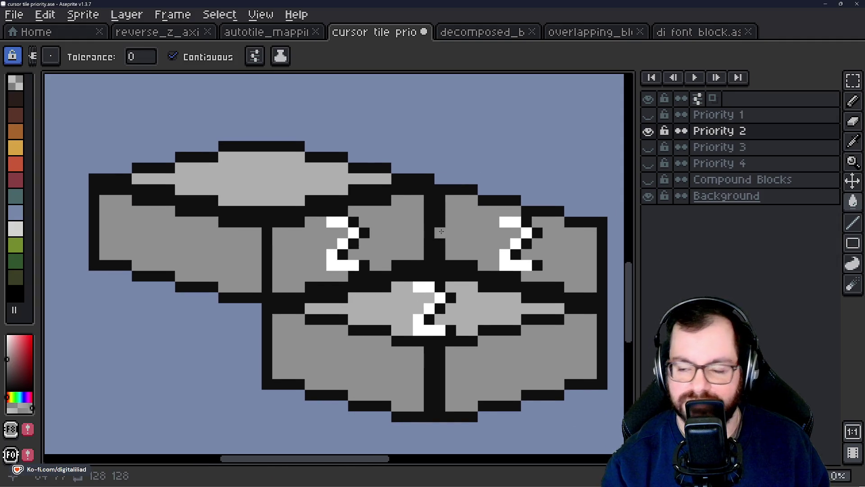
left_click_drag(441, 232, 423, 234)
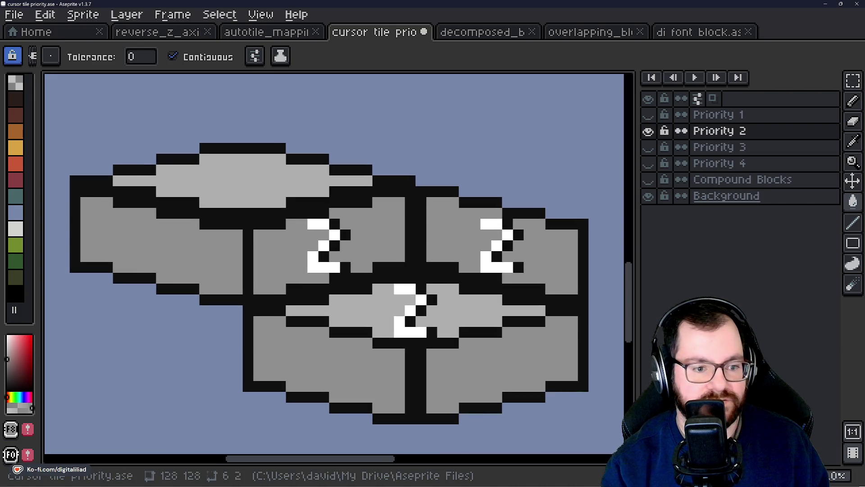
scroll(422, 191, "right", 3)
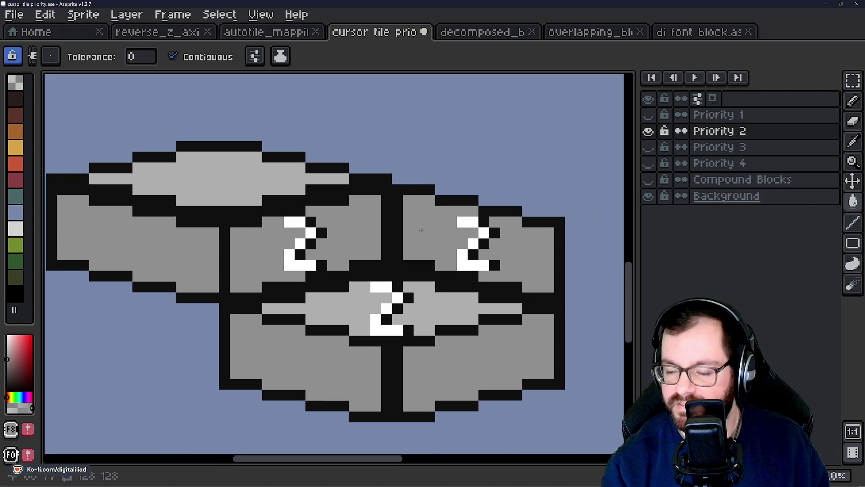
left_click(853, 80)
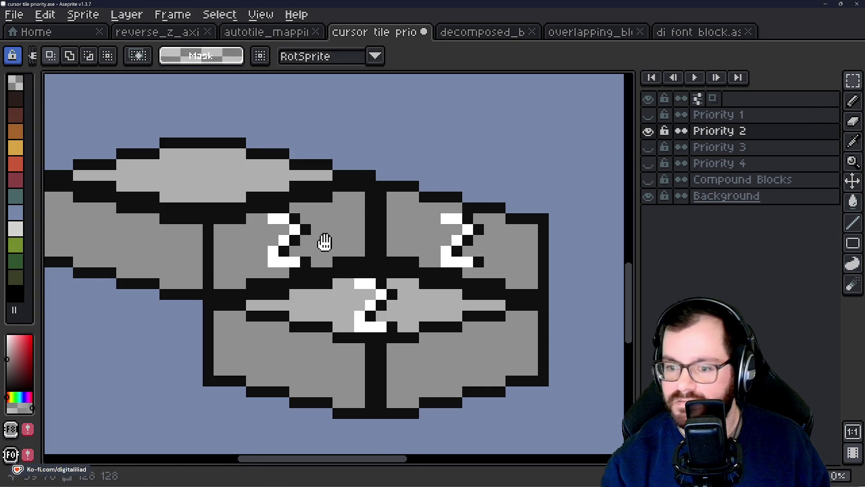
Select the top of the new left block and move it to the right of the Priority 2 stack
scroll(324, 242, "right", 3)
scroll(329, 307, "left", 5)
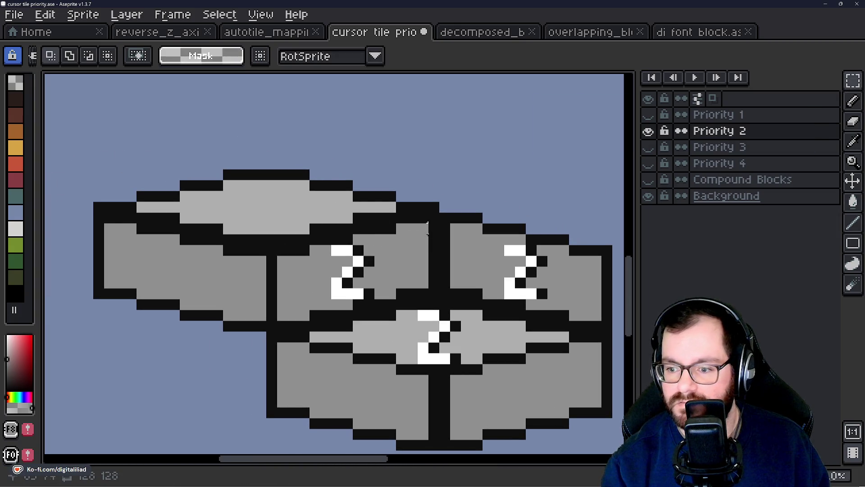
left_click_drag(434, 239, 92, 163)
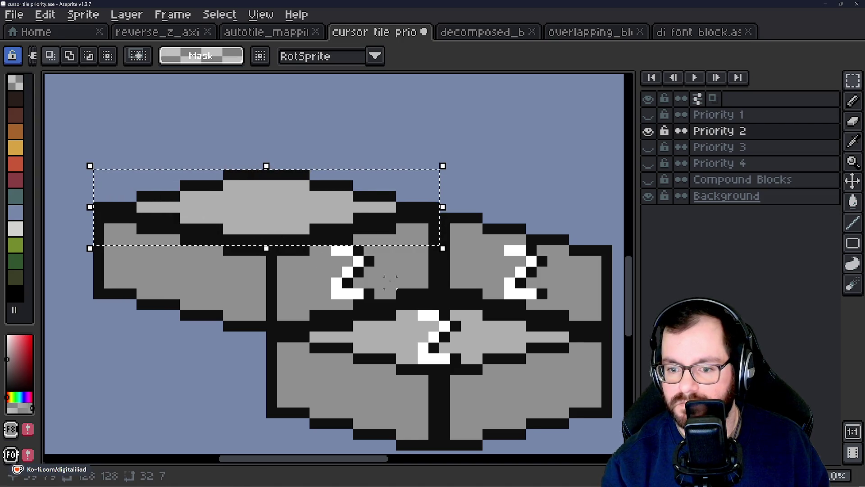
scroll(214, 266, "right", 8)
mouse_move(178, 199)
left_mouse_down()
mouse_move(419, 195)
mouse_move(527, 184)
mouse_move(522, 203)
left_mouse_up()
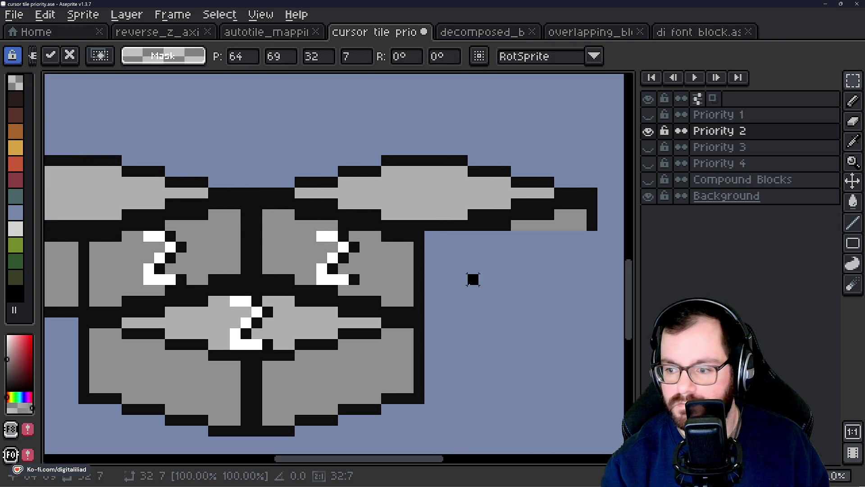
left_click(471, 276)
scroll(584, 257, "left", 14)
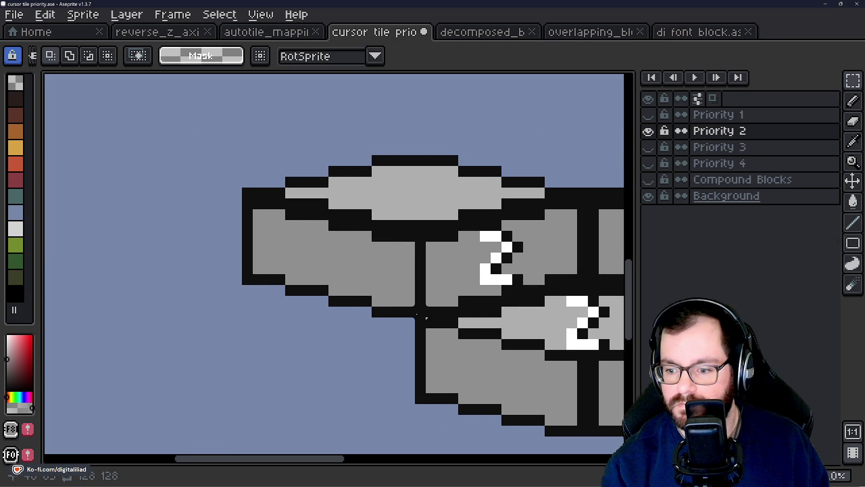
Copy the side block to the right and nudge it pixel by pixel into alignment
mouse_move(426, 318)
left_mouse_down()
mouse_move(251, 194)
mouse_move(244, 199)
mouse_move(238, 185)
left_mouse_up()
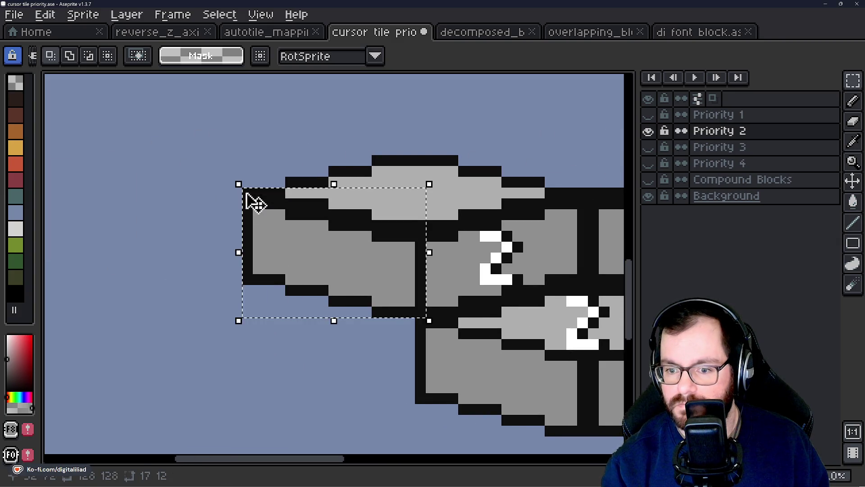
scroll(120, 278, "right", 10)
scroll(119, 277, "right", 3)
left_click_drag(90, 252, 400, 246)
left_click_drag(293, 231, 498, 251)
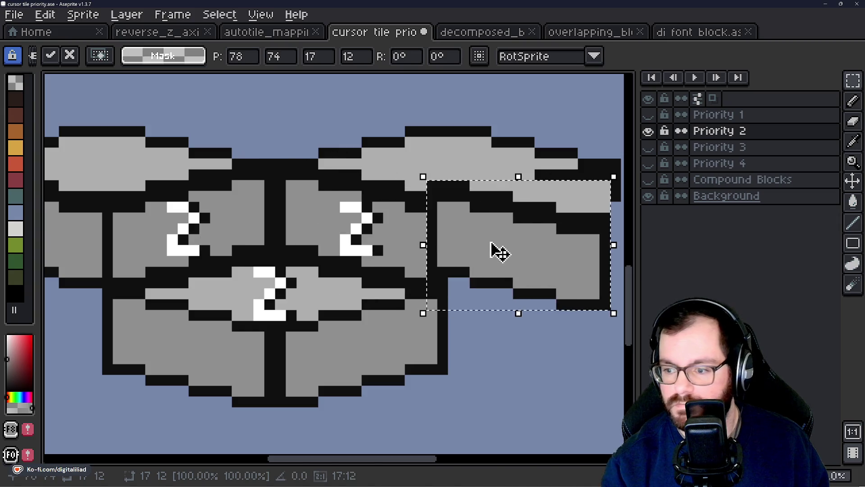
key("Right")
key("Up")
key("Right")
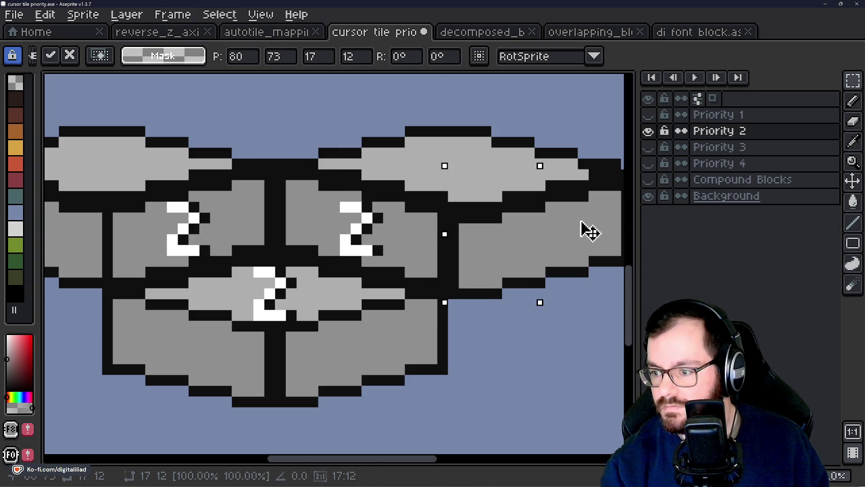
key("Left")
key("Up")
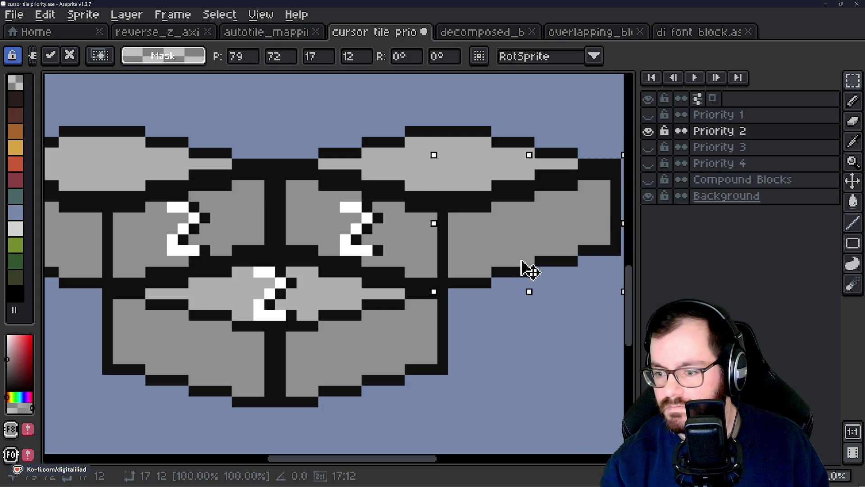
key("Right")
mouse_move(538, 270)
left_mouse_down()
mouse_move(518, 266)
mouse_move(531, 270)
mouse_move(528, 275)
mouse_move(532, 268)
left_mouse_up()
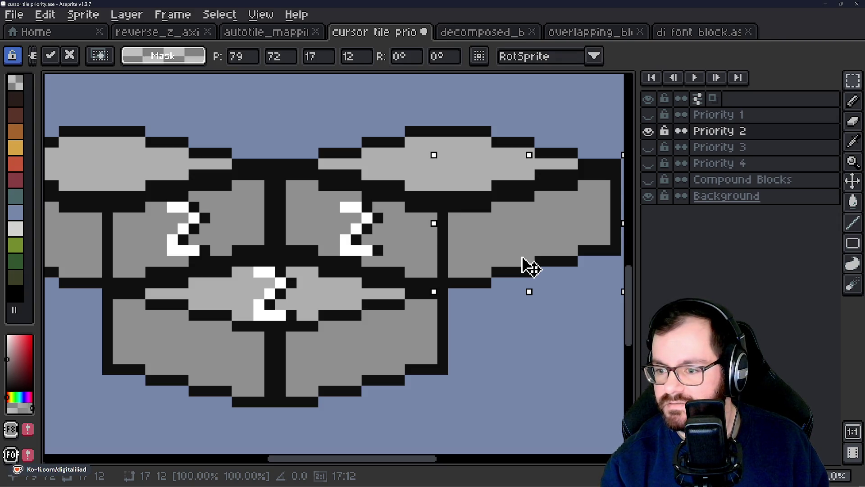
left_click(508, 337)
Pick black and try a vertical outline by the right block, cancelling the bent stroke
left_click_drag(492, 245, 483, 246)
scroll(452, 218, "up", 2)
key("b")
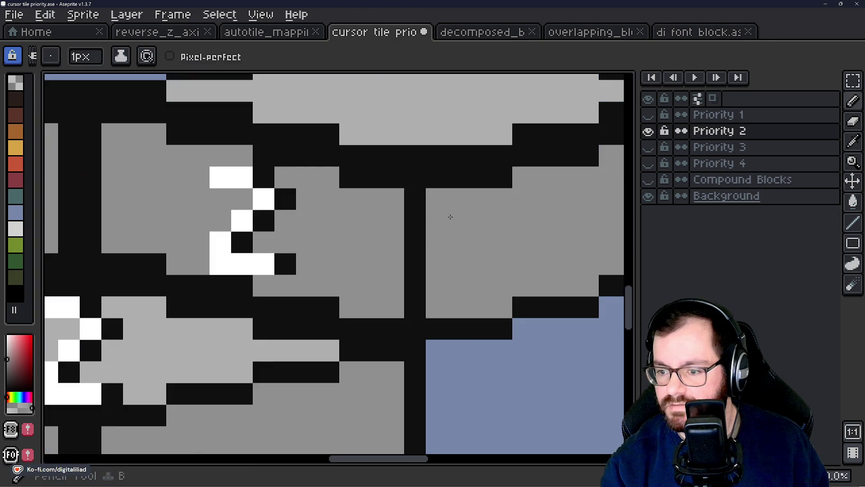
key("shift+l")
left_click(460, 164, "alt")
left_click_drag(436, 190, 432, 308)
scroll(433, 308, "down", 3)
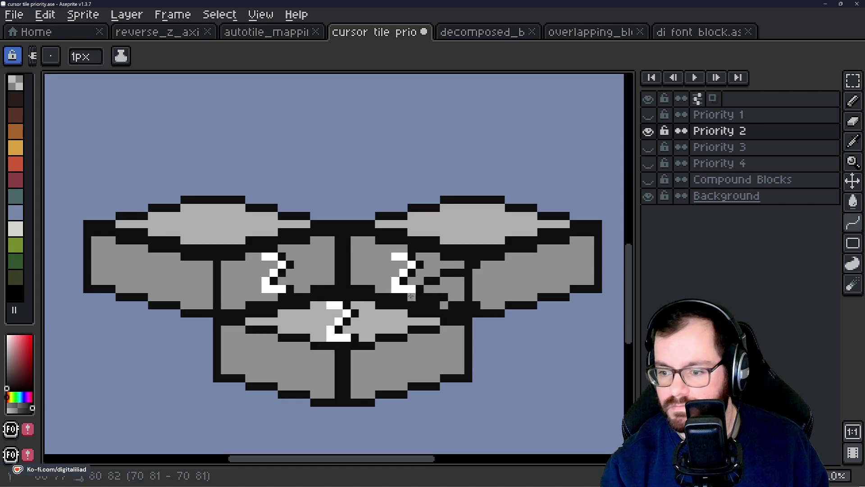
key("Escape")
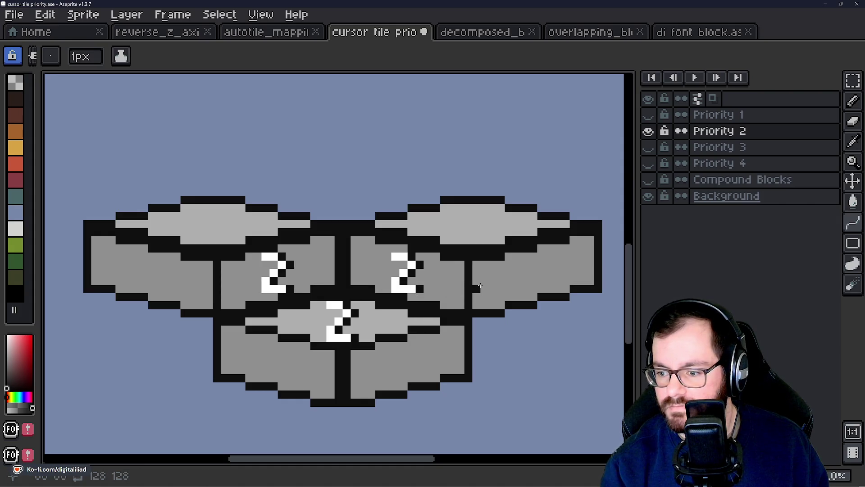
scroll(516, 306, "up", 2)
Draw straight black vertical edges under the new block and along the left block, then view the Priority 3 blocks
left_click(814, 225)
left_click_drag(447, 214, 447, 296)
scroll(447, 296, "down", 2)
scroll(391, 255, "up", 2)
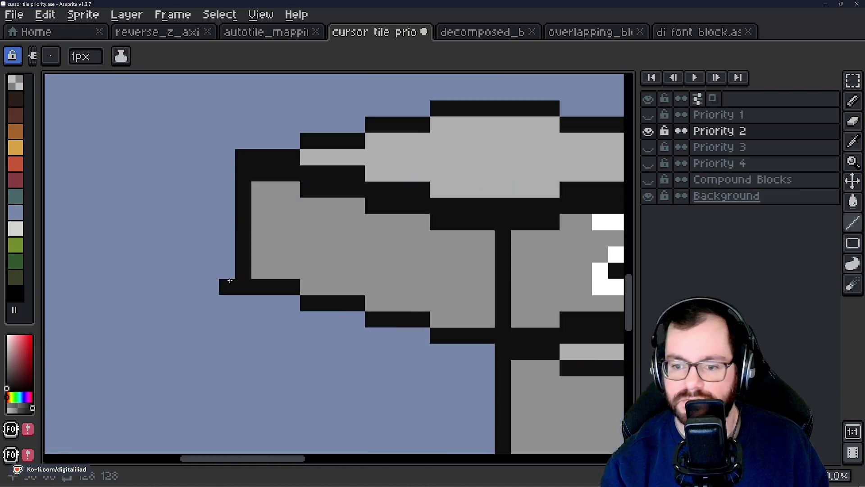
left_click_drag(480, 241, 479, 328)
scroll(406, 293, "down", 2)
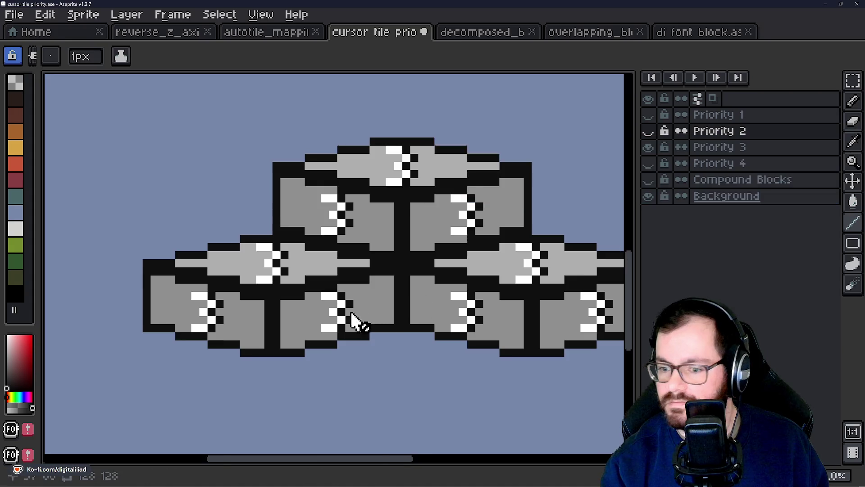
scroll(299, 309, "up", 2)
key("alt")
left_click_drag(189, 308, 438, 286)
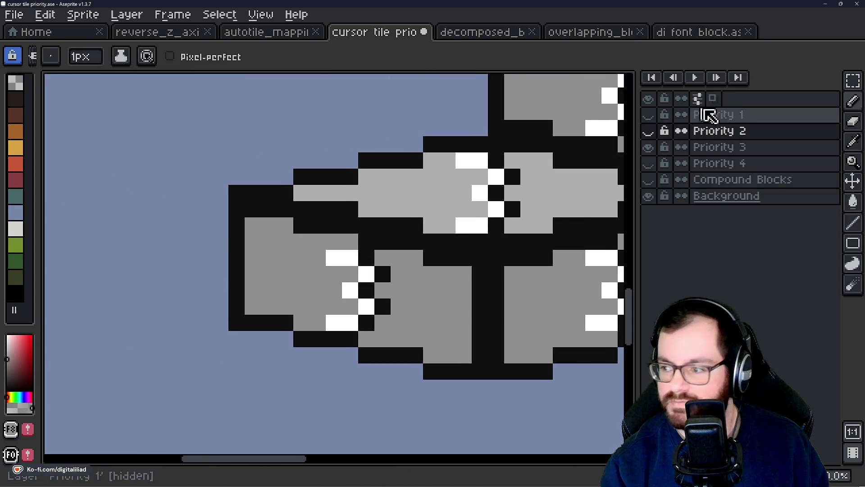
On the Priority 3 layer, paint grey over the white 3s on the lower-left and top block faces
left_click(681, 148)
mouse_move(334, 258)
left_mouse_down()
mouse_move(367, 257)
mouse_move(370, 307)
mouse_move(329, 322)
mouse_move(224, 297)
left_mouse_up()
left_click_drag(451, 300, 265, 304)
mouse_move(368, 287)
left_mouse_down()
mouse_move(192, 289)
mouse_move(211, 293)
left_mouse_up()
mouse_move(453, 275)
left_mouse_down()
mouse_move(435, 276)
mouse_move(447, 301)
left_mouse_up()
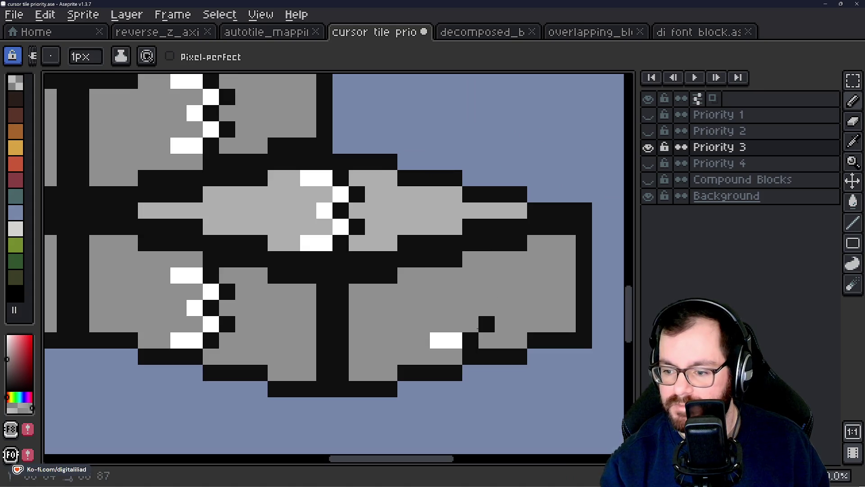
left_click_drag(479, 328, 436, 336)
scroll(437, 337, "down", 3)
scroll(407, 200, "up", 3)
mouse_move(406, 216)
left_mouse_down()
mouse_move(447, 220)
mouse_move(423, 184)
mouse_move(436, 188)
mouse_move(437, 151)
mouse_move(413, 152)
left_mouse_up()
left_click(379, 178, "alt")
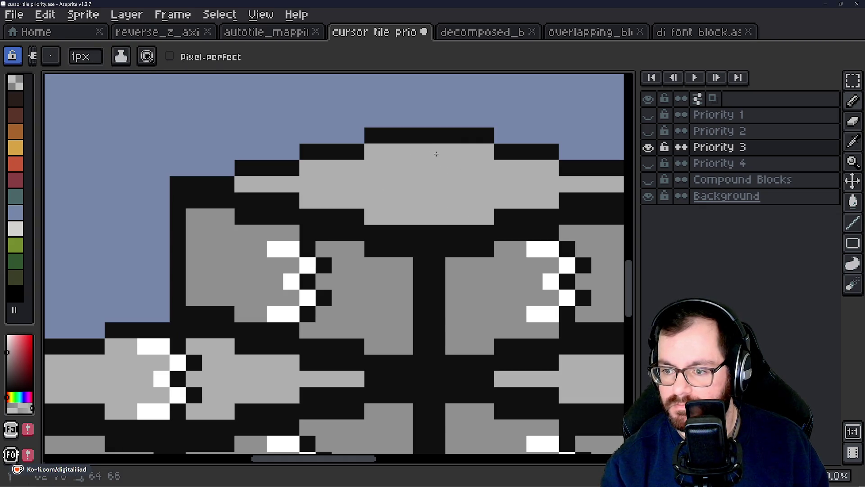
scroll(413, 152, "down", 2)
scroll(361, 206, "up", 1)
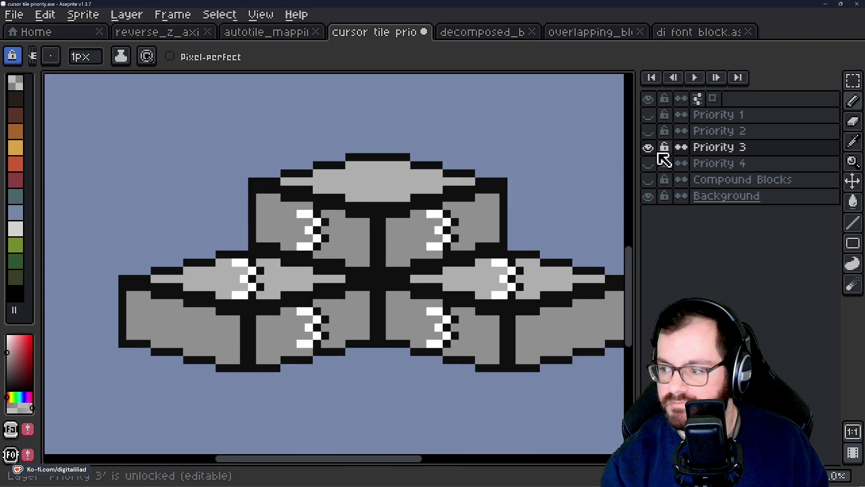
Flick the Priority 2 layer on and off repeatedly to compare it against Priority 3
left_click(649, 131)
left_click(650, 131)
left_click(649, 132)
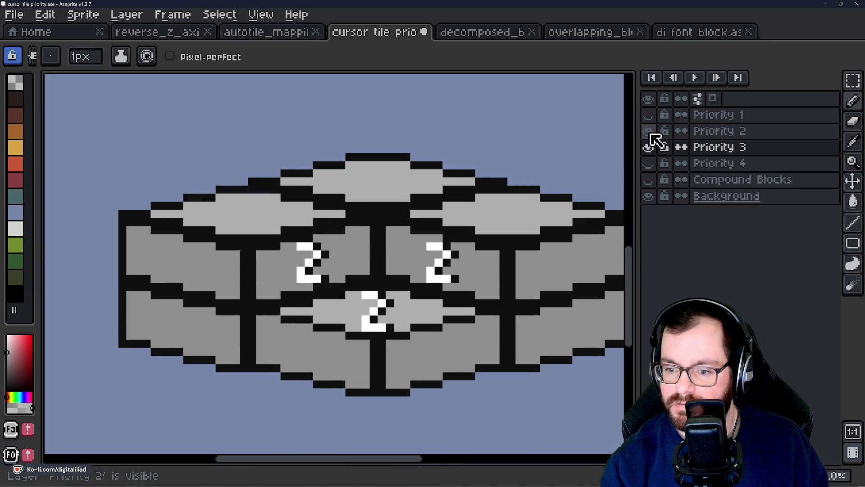
left_click(649, 131)
left_click(649, 132)
left_click(649, 131)
left_click(649, 131)
left_click(649, 132)
left_click(649, 131)
left_click(649, 131)
left_click(649, 132)
left_click(649, 131)
left_click(649, 132)
left_click(650, 132)
left_click(649, 131)
left_click(649, 132)
left_click(650, 131)
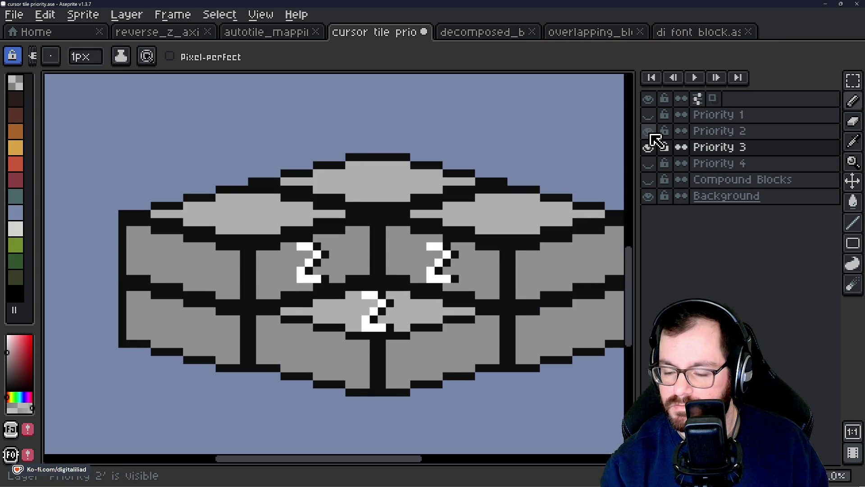
left_click(649, 132)
left_click(649, 131)
left_click(649, 132)
left_click(651, 134)
left_click(651, 134)
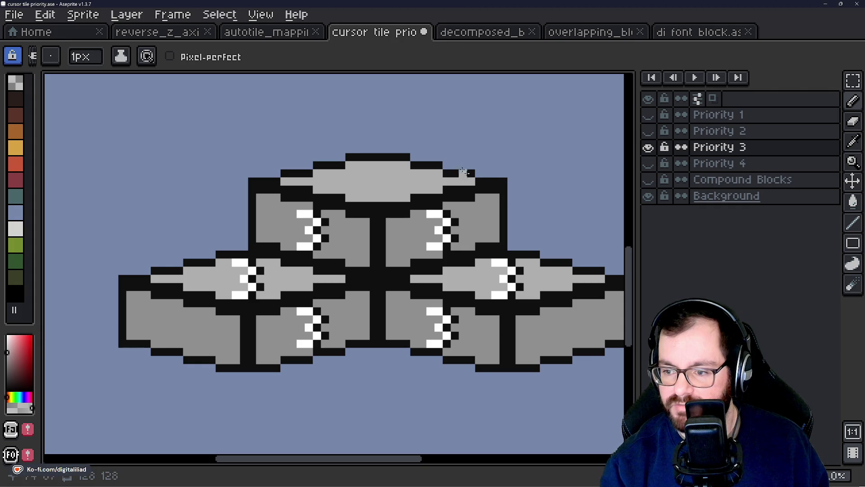
Hide Priority 3 to reveal the 4 tiles, restore it, and show Priority 2 over it
left_click(650, 147)
left_click(650, 148)
left_click(651, 131)
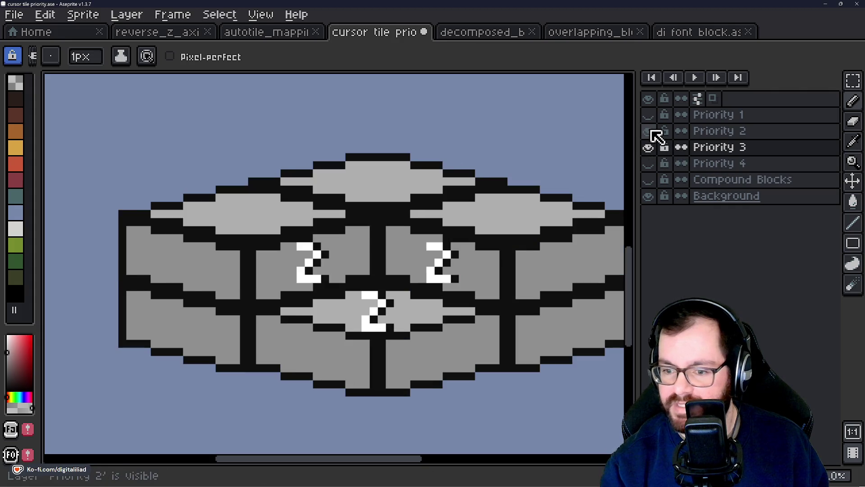
left_click(650, 132)
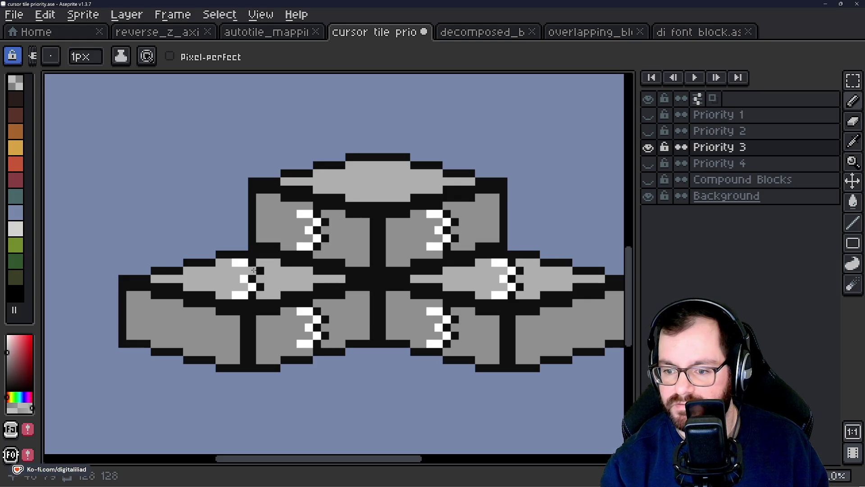
left_click(649, 131)
left_click(649, 131)
left_click(649, 148)
left_click(649, 148)
left_click(649, 147)
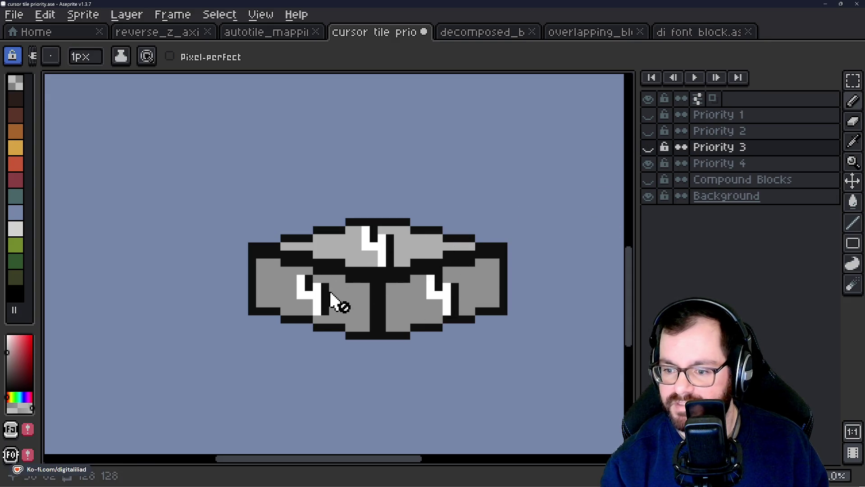
left_click(649, 147)
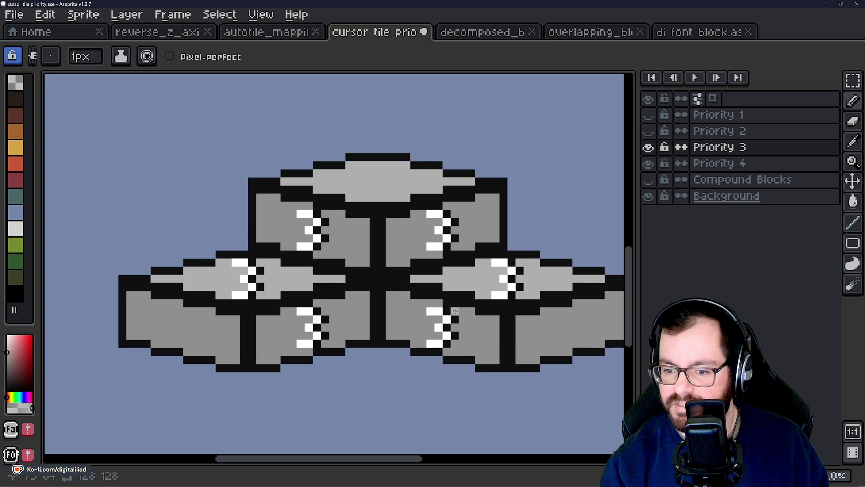
left_click_drag(444, 286, 353, 294)
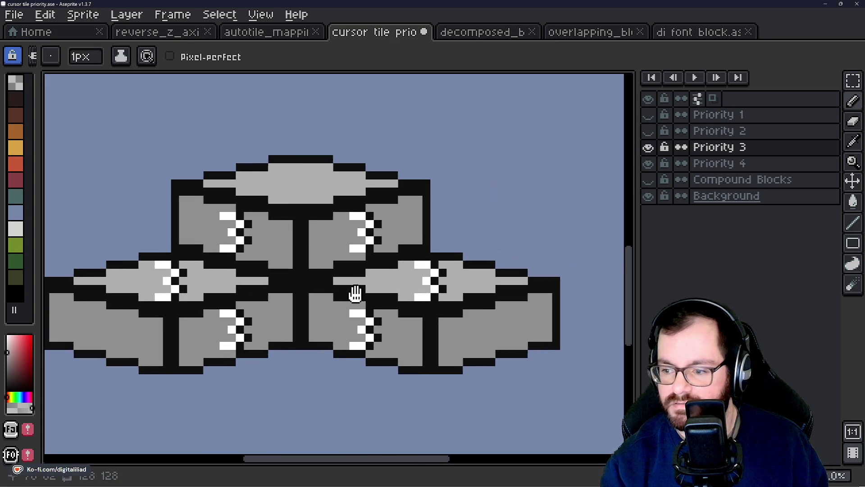
left_click(649, 131)
left_click_drag(432, 267, 477, 266)
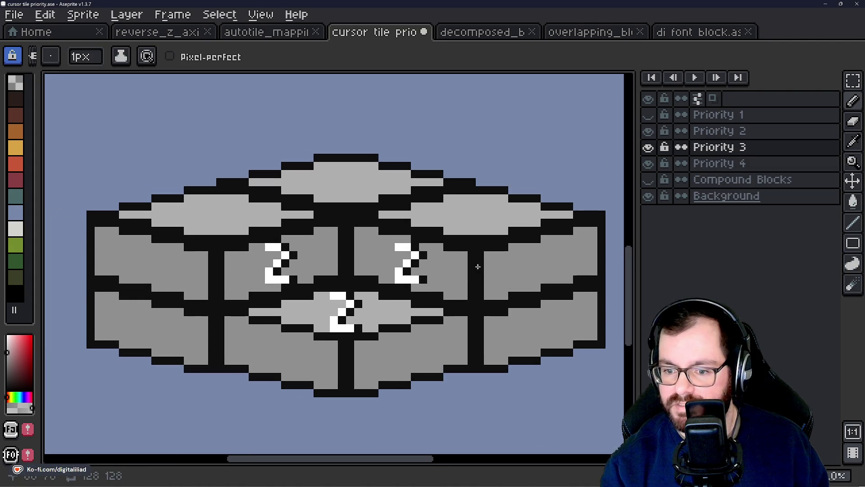
Show Priority 1 over the 2s, then flick Priority 2 and 3 to compare their tiles
left_click(649, 115)
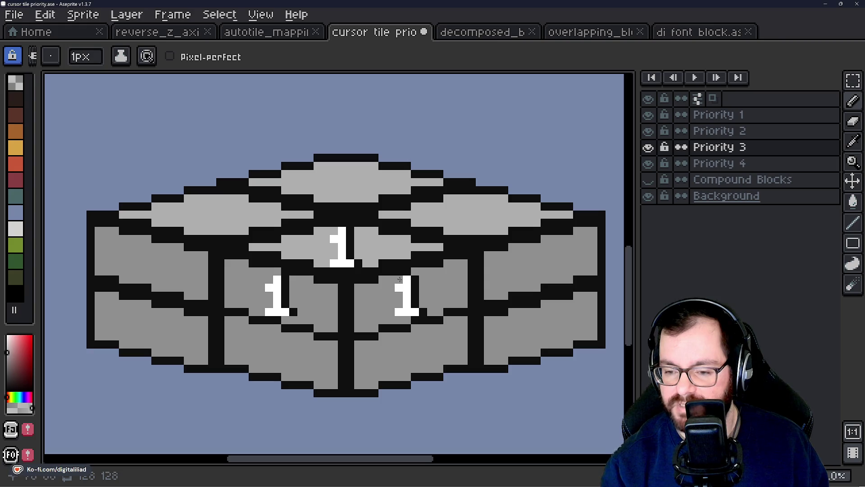
left_click(648, 131)
left_click(648, 130)
left_click(648, 147)
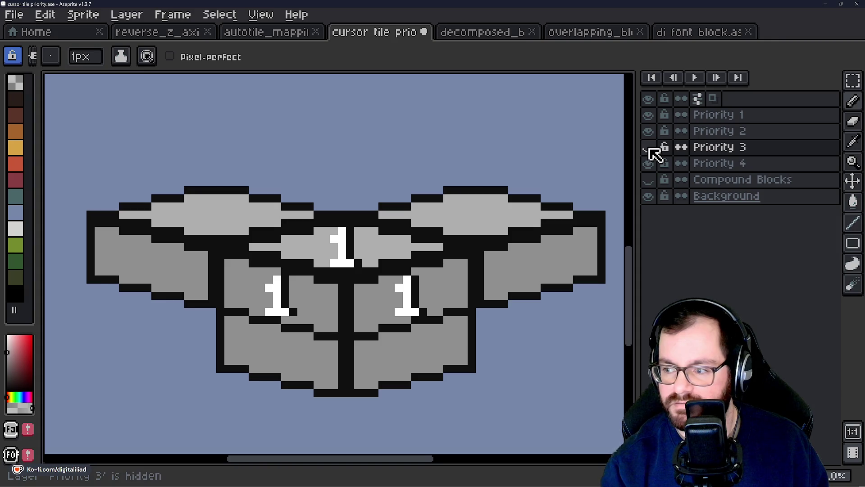
left_click(648, 147)
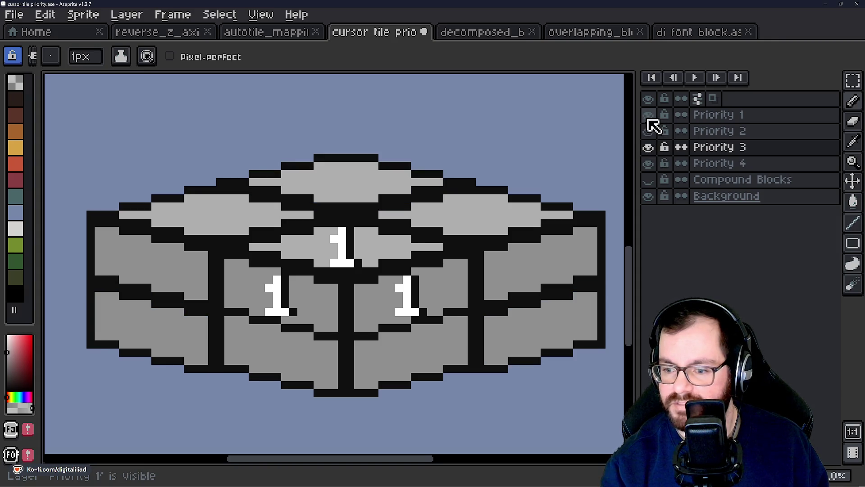
left_click(648, 118)
left_click(648, 130)
left_click(648, 130)
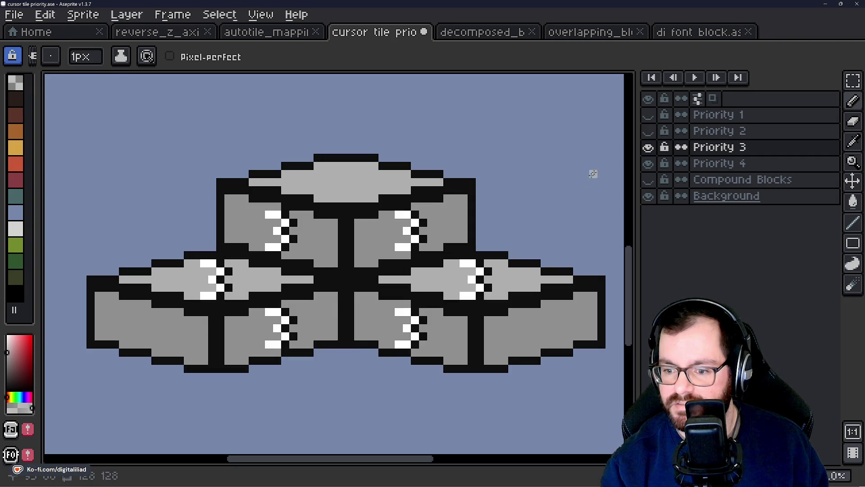
Show Priority 4 and hide Priority 3 to check the 4 tiles, then restore Priority 1, 2 and 3
left_click(649, 165)
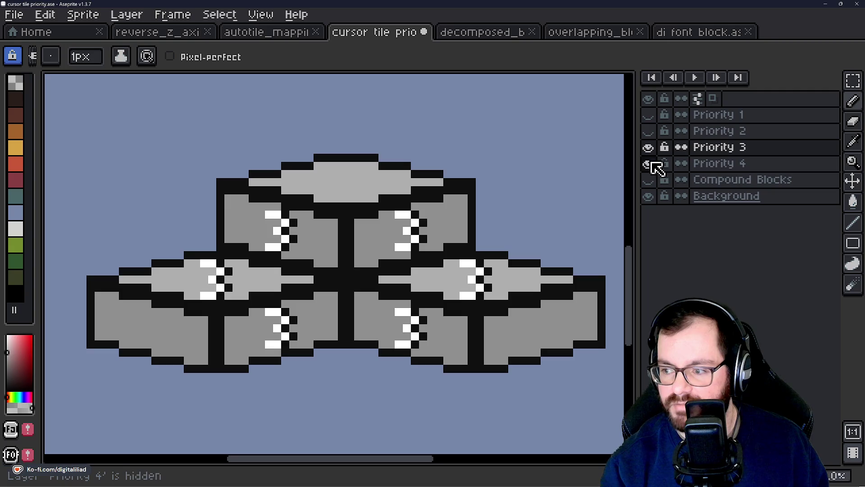
left_click(648, 147)
left_click(649, 115)
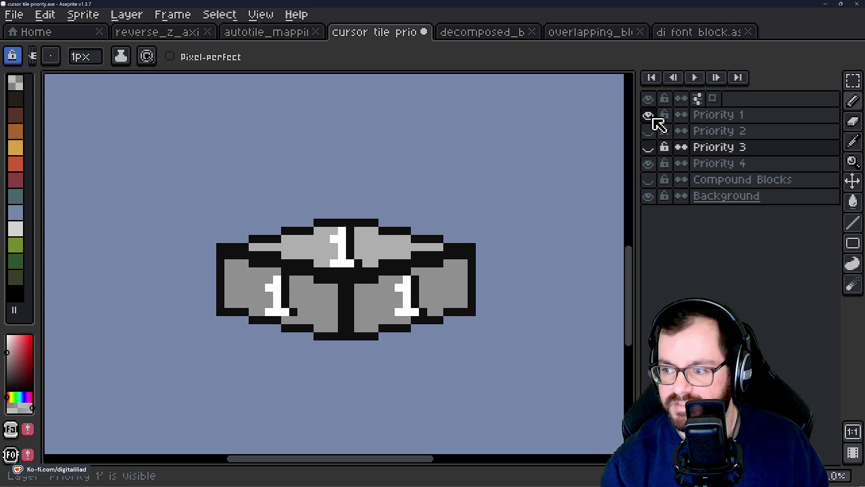
left_click(649, 115)
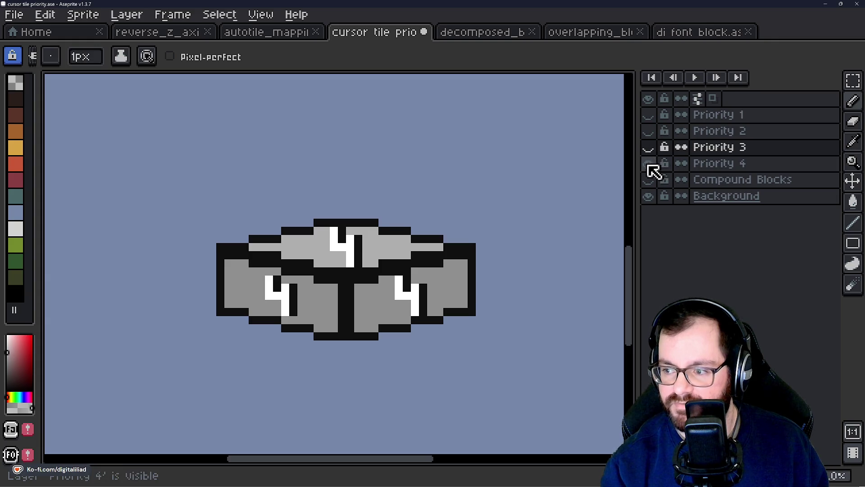
left_click(649, 115)
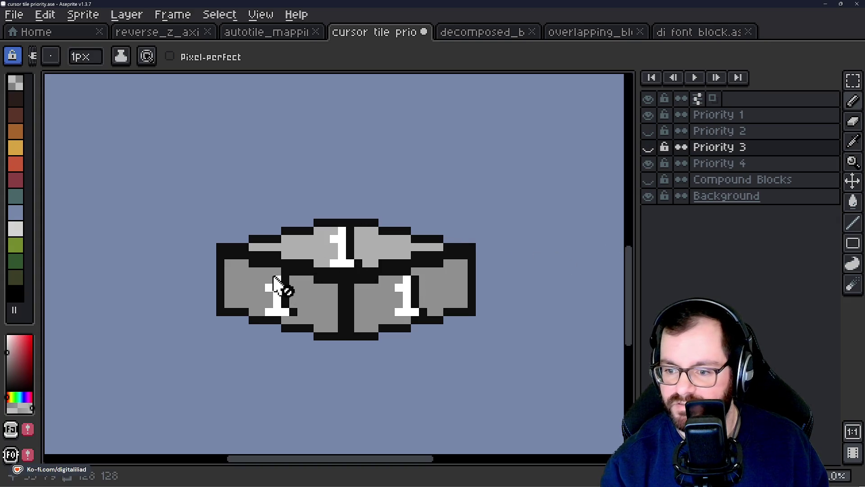
left_click(649, 131)
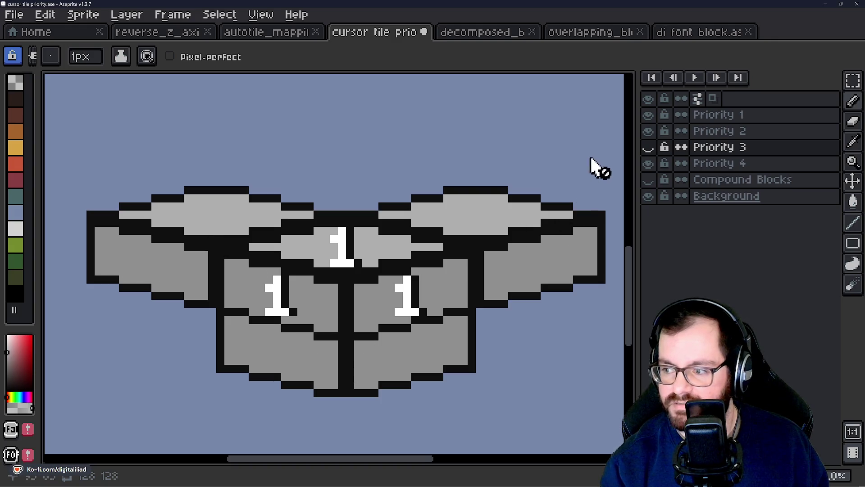
left_click(649, 148)
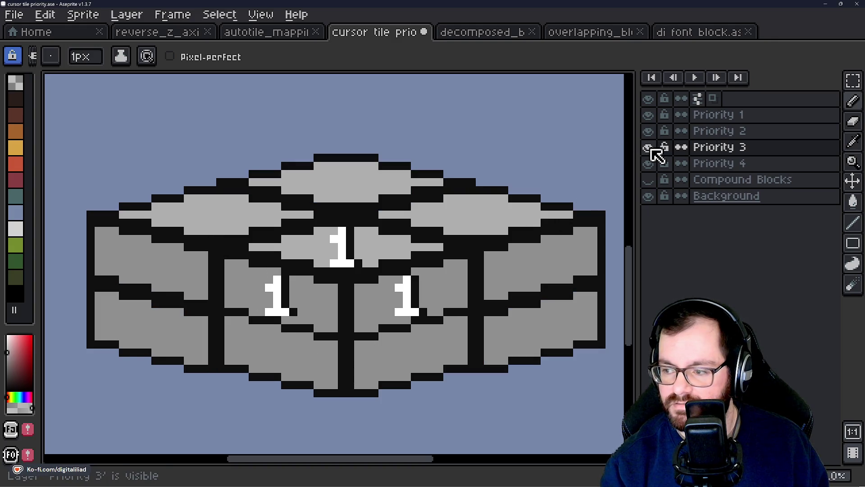
Toggle the priority layers again to compare, ending with Priority 1, 2 and 3 visible
left_click(649, 145)
left_click(650, 145)
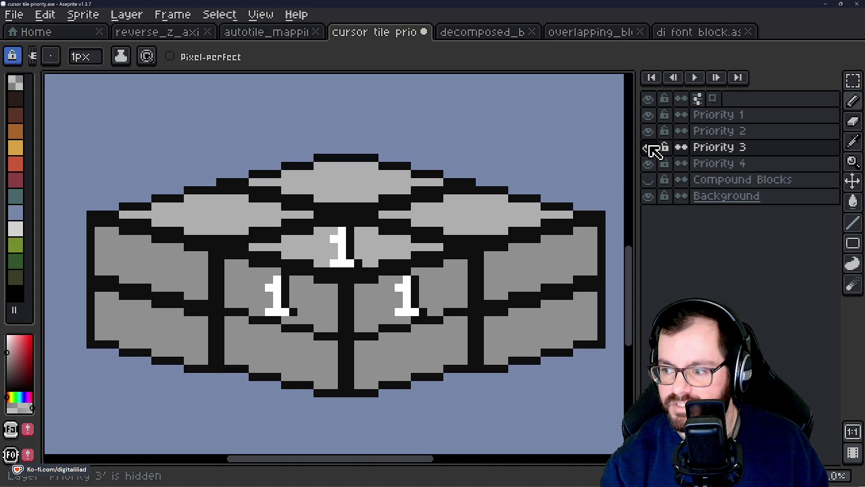
left_click(649, 132)
left_click(649, 140)
left_click(649, 153)
left_click(649, 153)
left_click(649, 131)
left_click(649, 116)
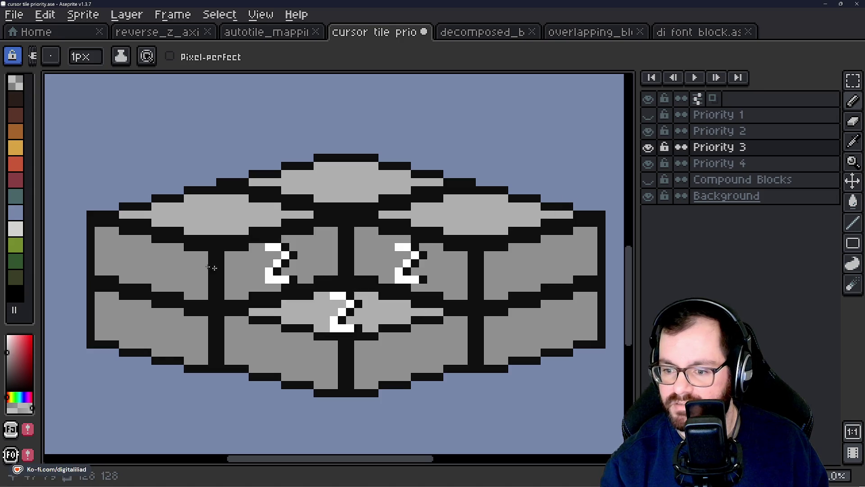
left_click(649, 137)
left_click(650, 136)
left_click(649, 132)
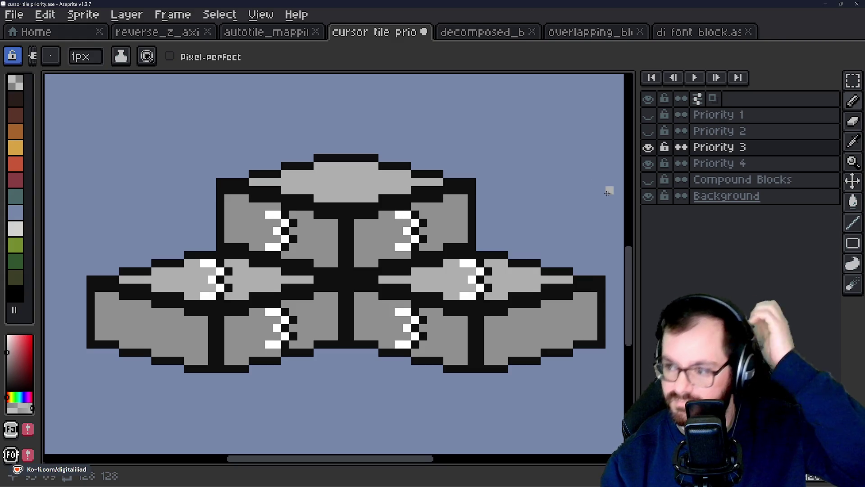
left_click(649, 149)
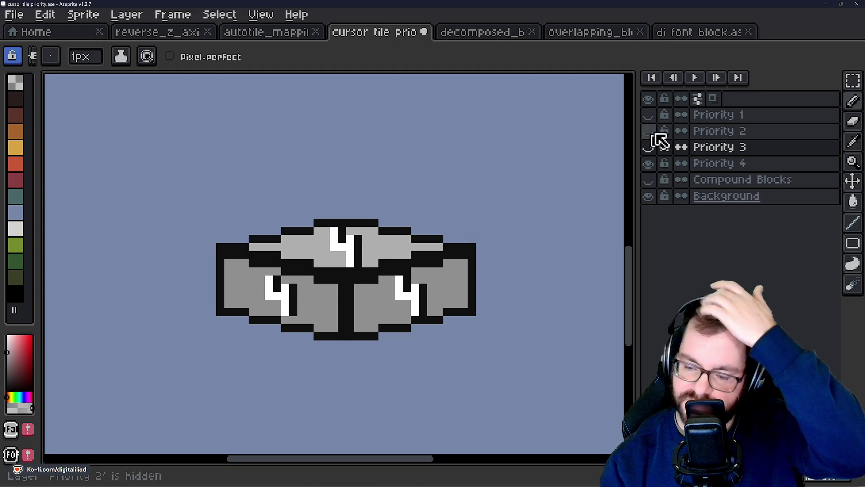
left_click(649, 147)
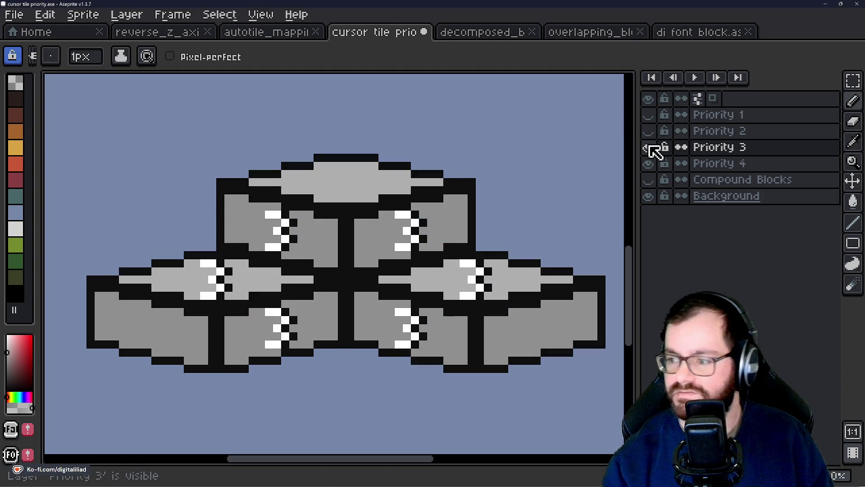
left_click(649, 131)
left_click(649, 114)
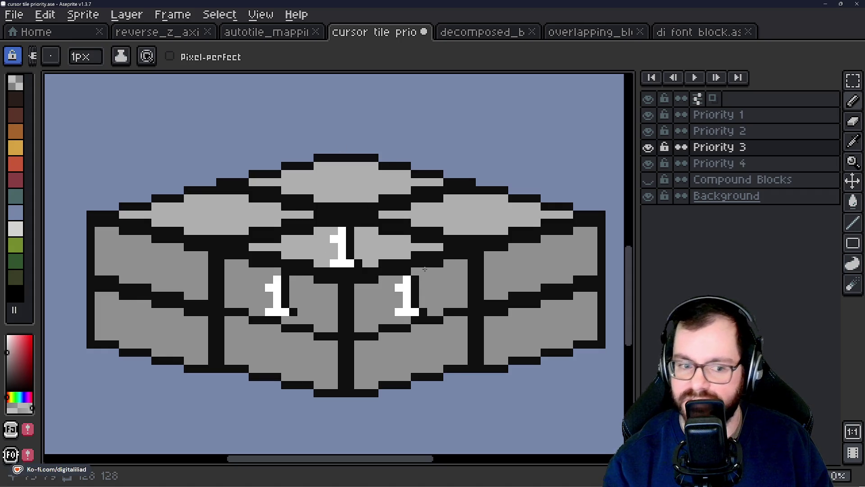
Minimise Aseprite and the code editor, and close the Godot editor
left_click(826, 4)
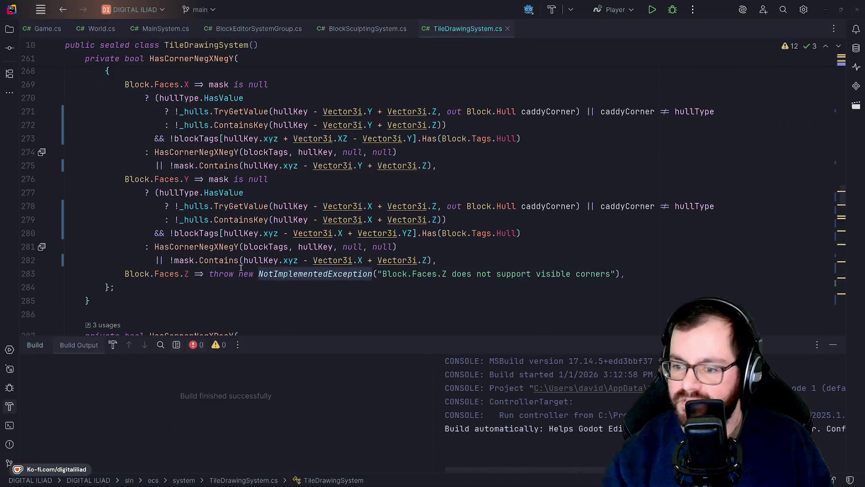
left_click(827, 7)
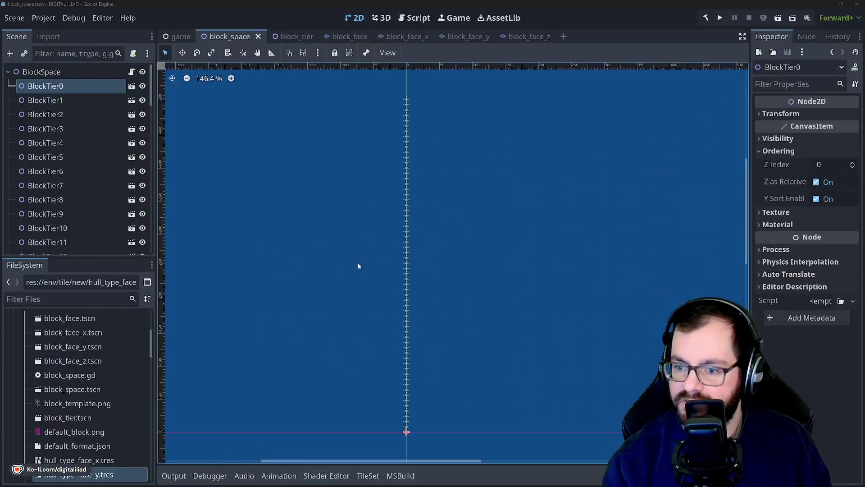
left_click(857, 4)
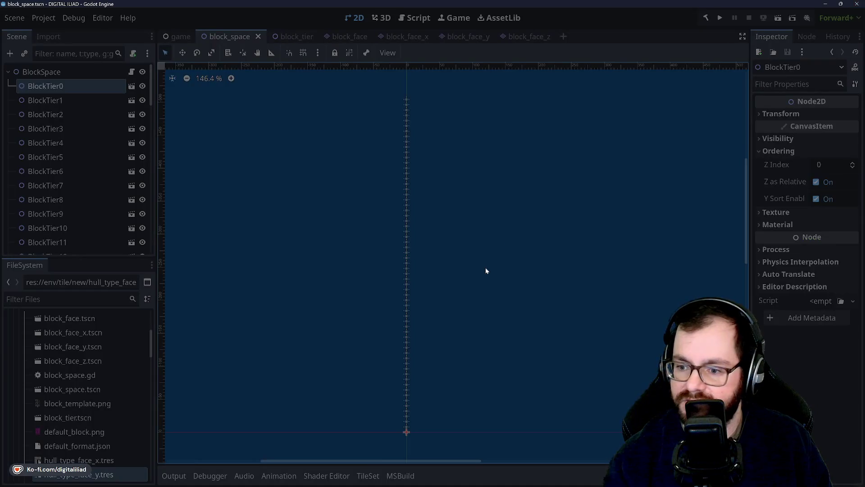